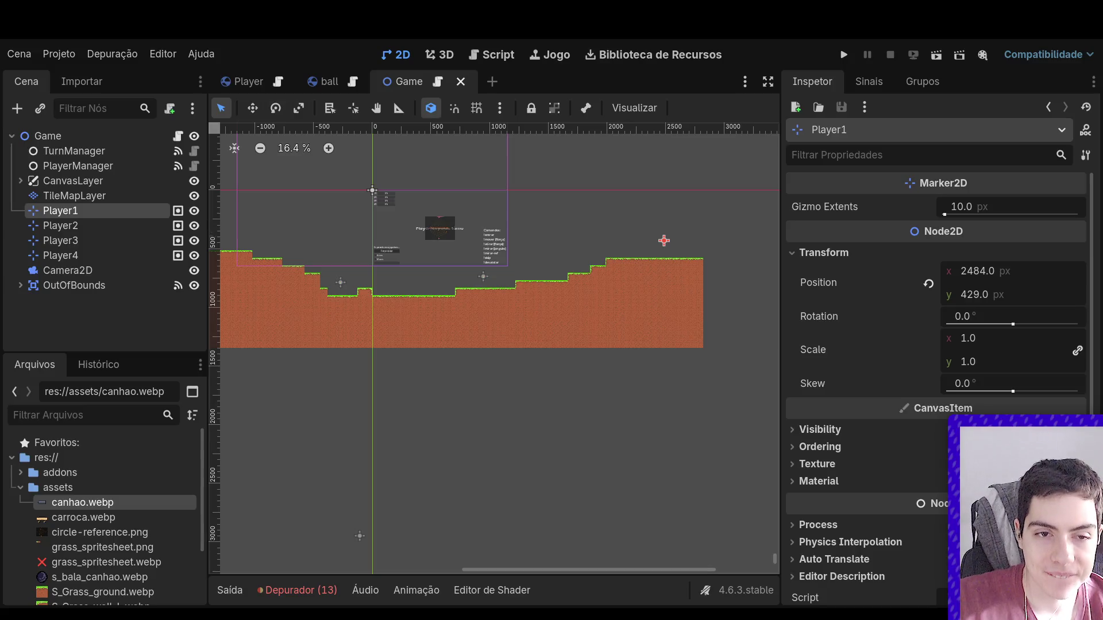
- Test-run the current scene, then stop it and return to the 2D view
scroll(614, 305, "down", 2)
scroll(457, 269, "up", 3)
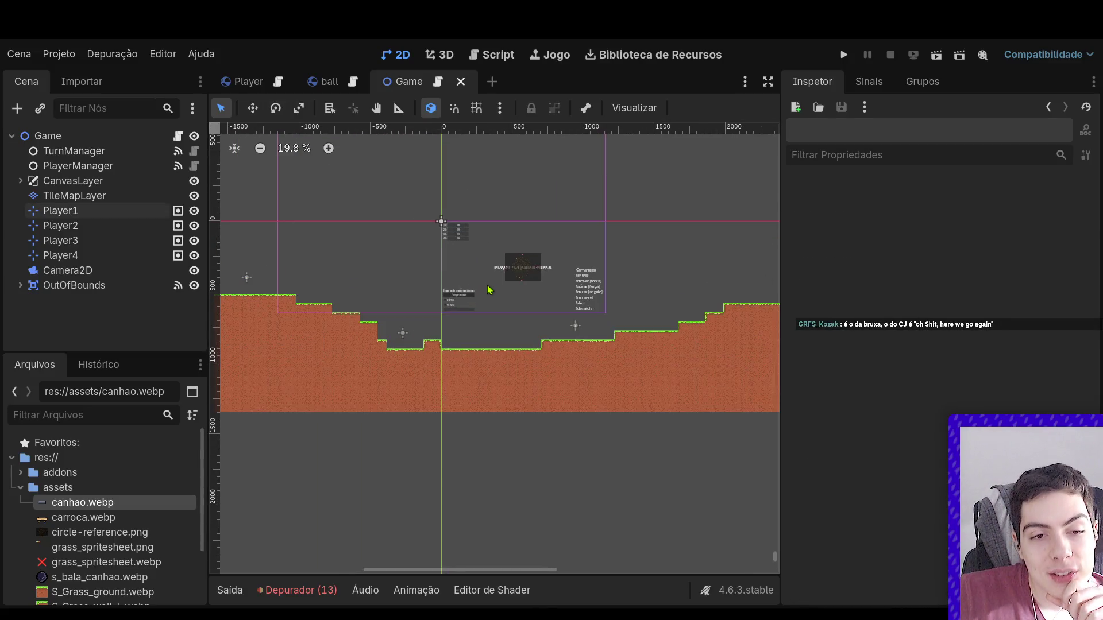
left_click(937, 55)
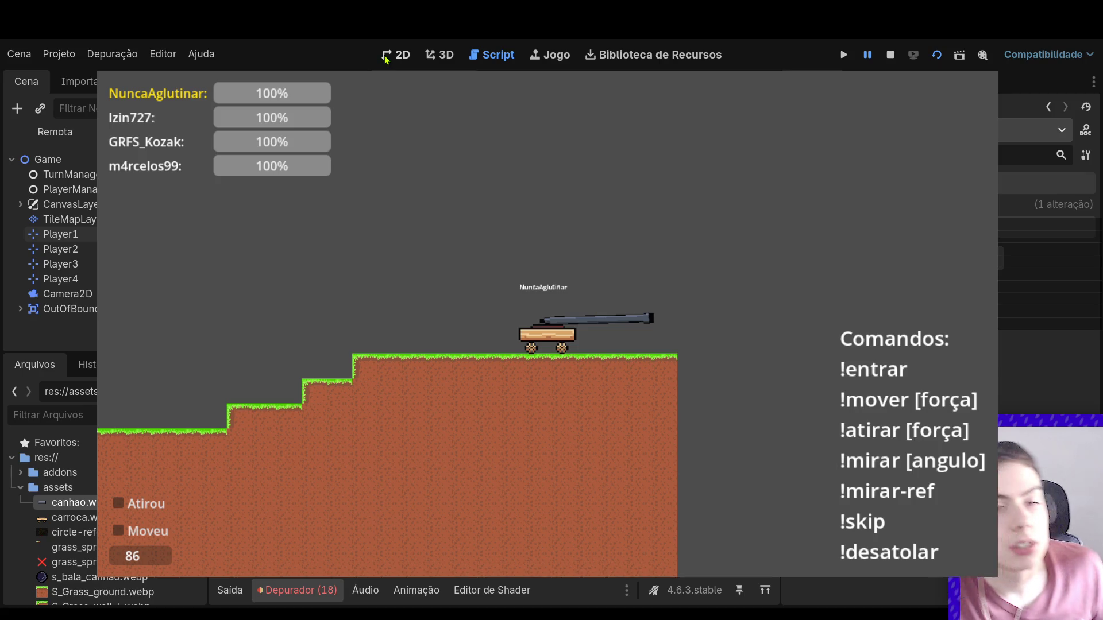
left_click(329, 597)
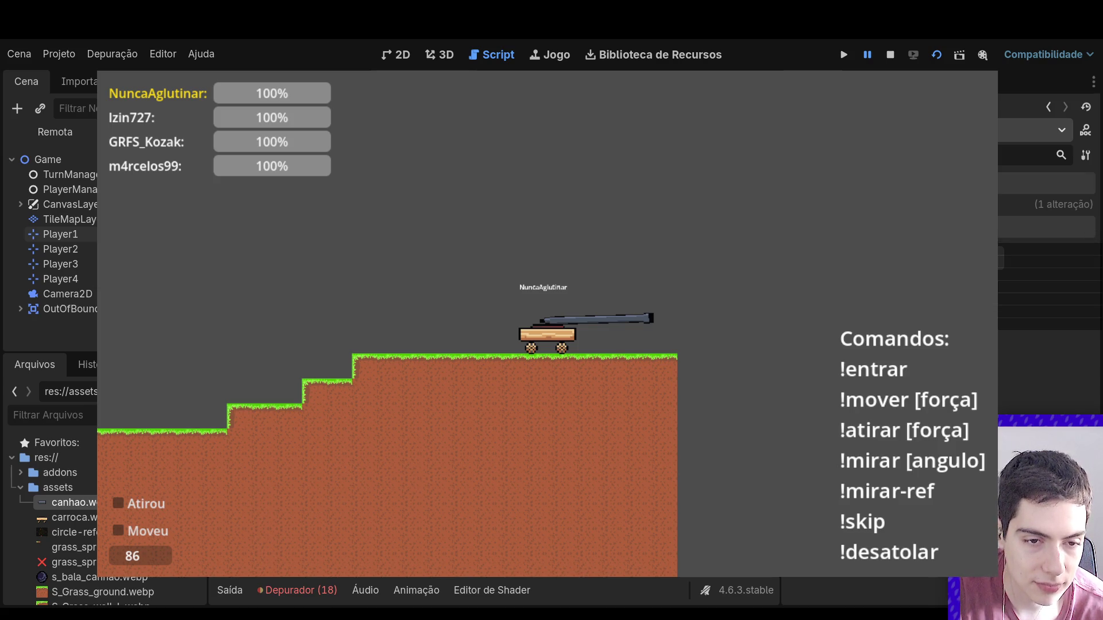
left_click(403, 54)
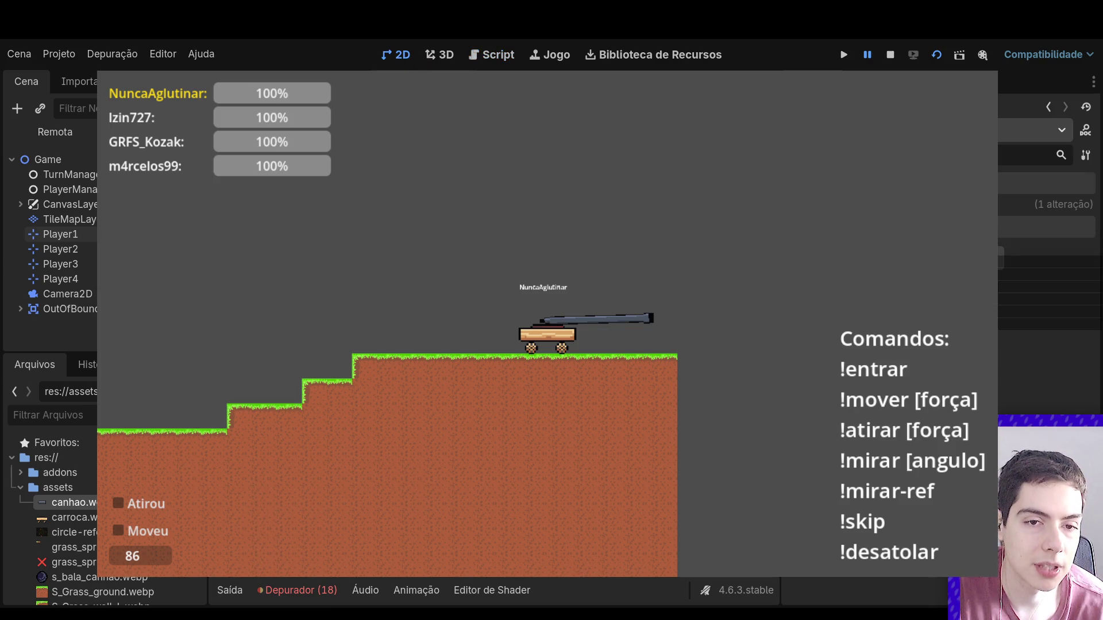
left_click(891, 55)
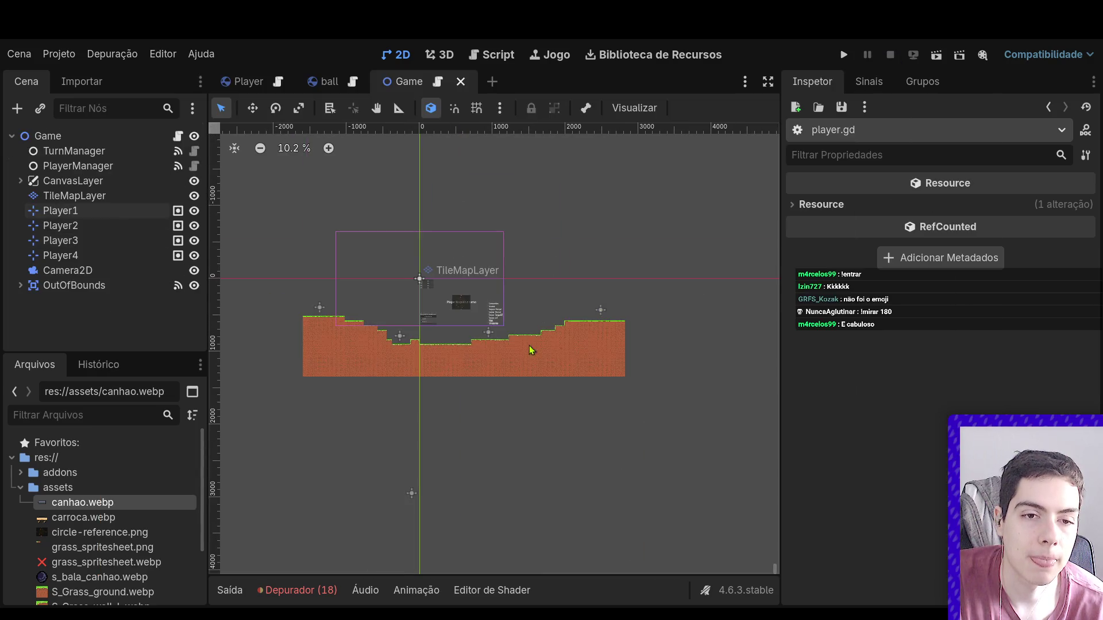
- Open the Player scene and make its Aim node accessible as a unique name
scroll(529, 347, "up", 2)
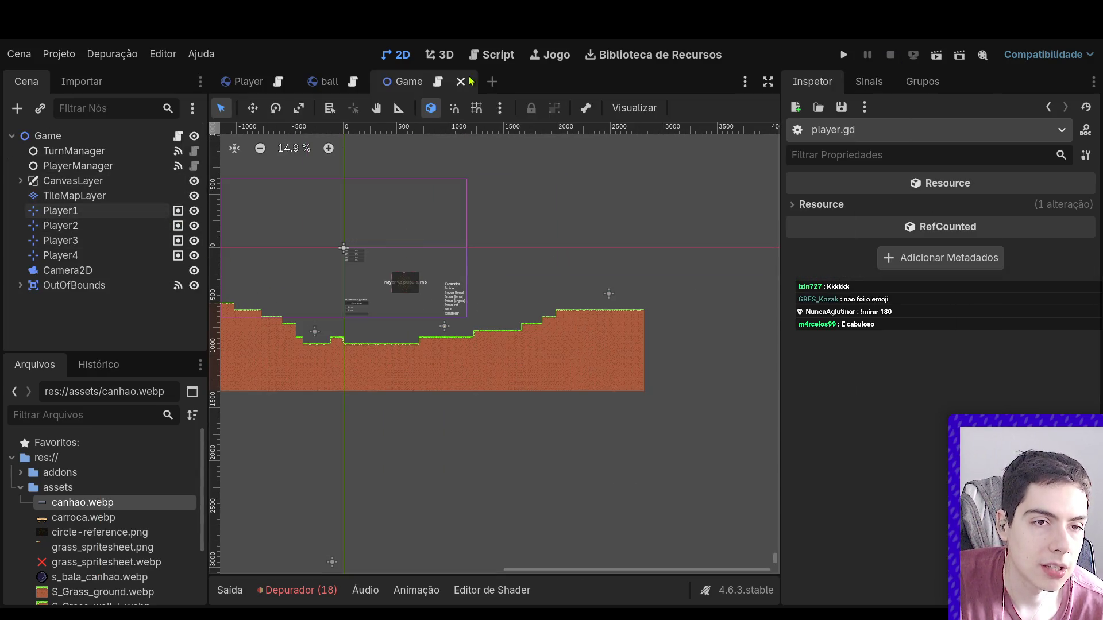
left_click(278, 81)
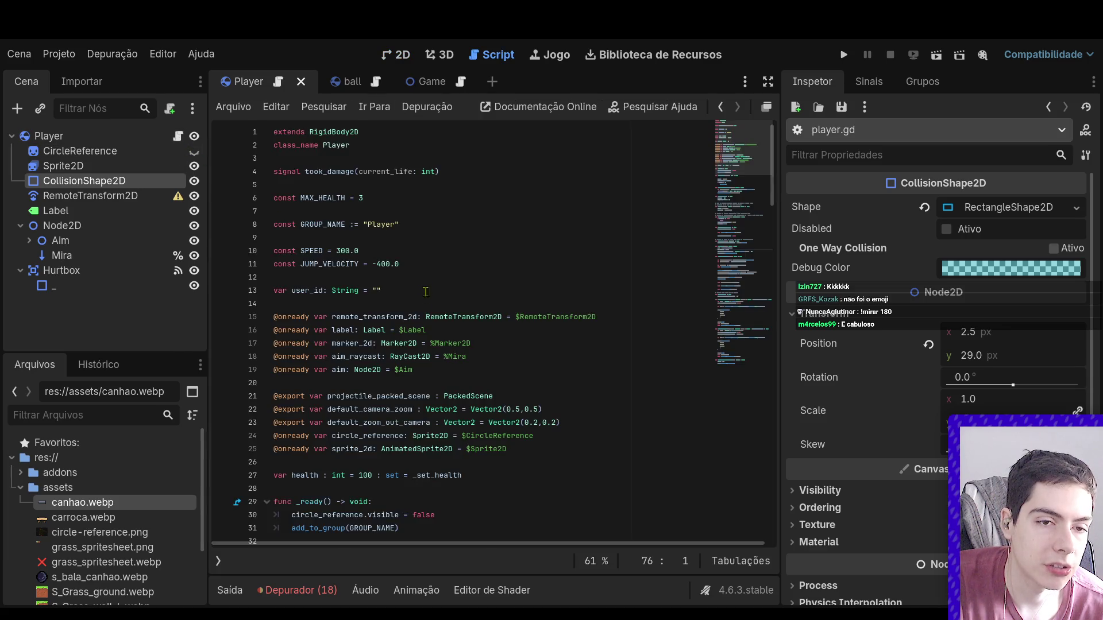
scroll(425, 292, "down", 20)
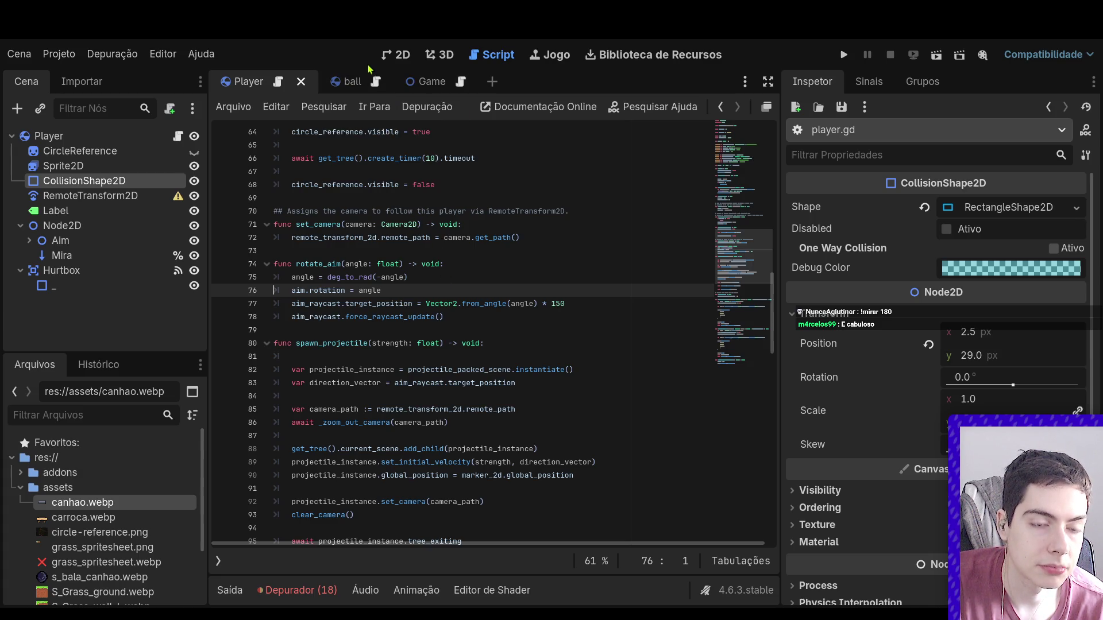
left_click(387, 54)
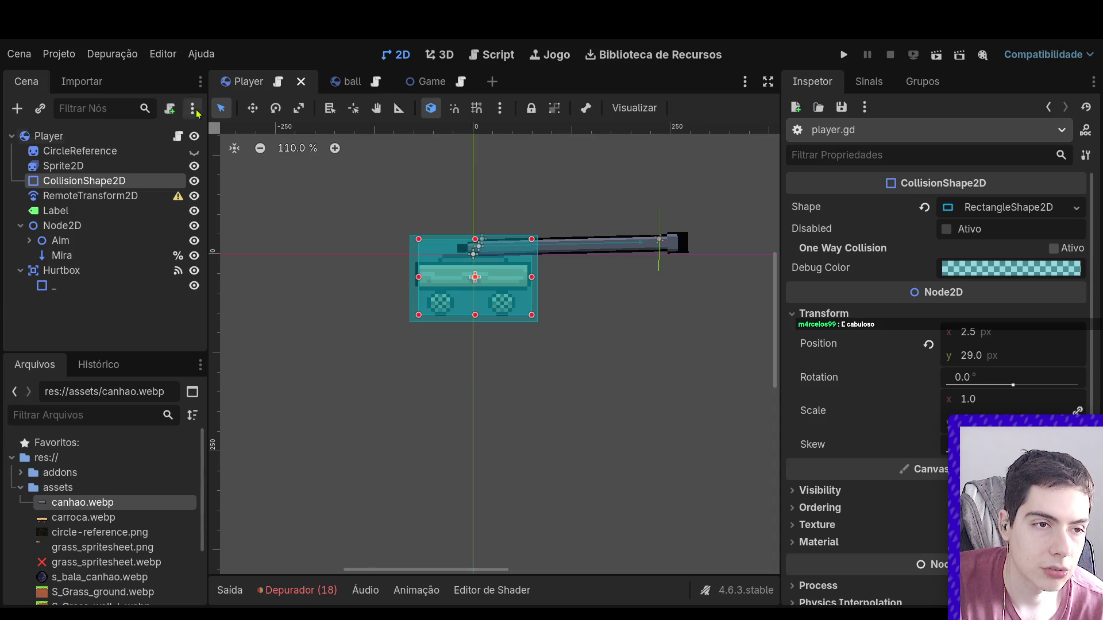
left_click(58, 241)
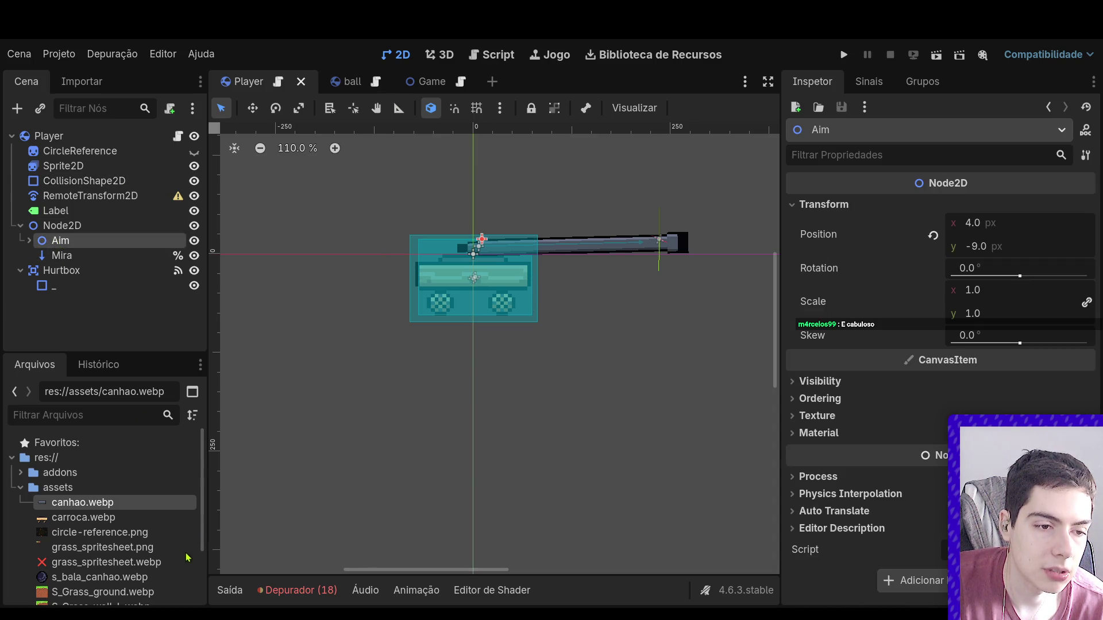
- Change the aim reference on line 19 of player.gd from $Aim to %Aim and save
left_click(178, 136)
scroll(481, 297, "up", 10)
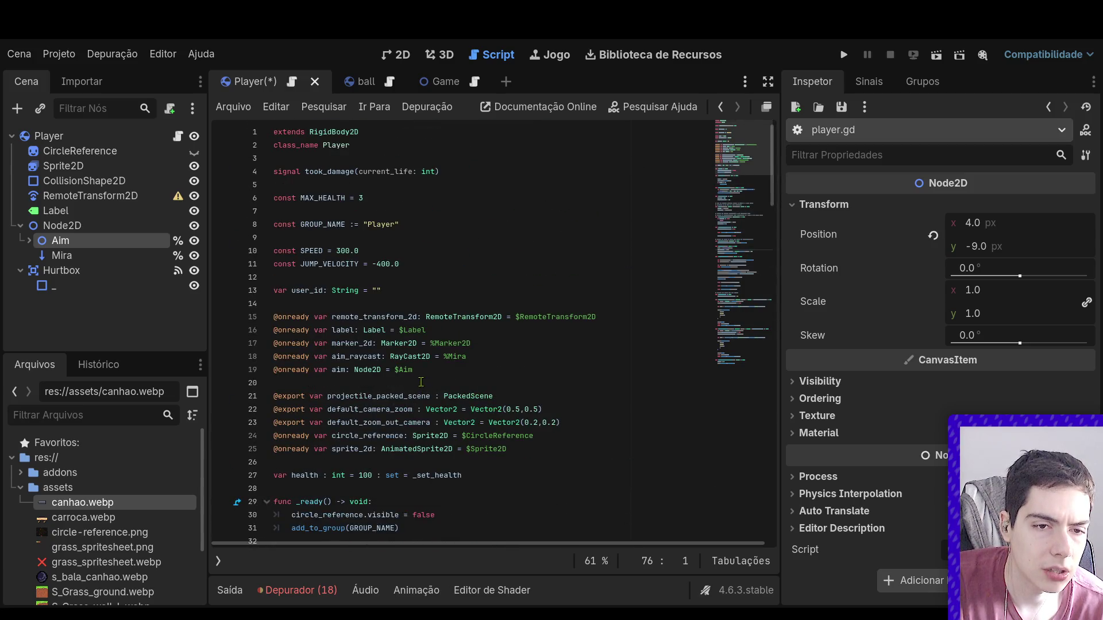
left_click_drag(414, 370, 395, 371)
key("BackSpace")
type("%")
key("Return")
key("ctrl+s")
left_click(523, 357)
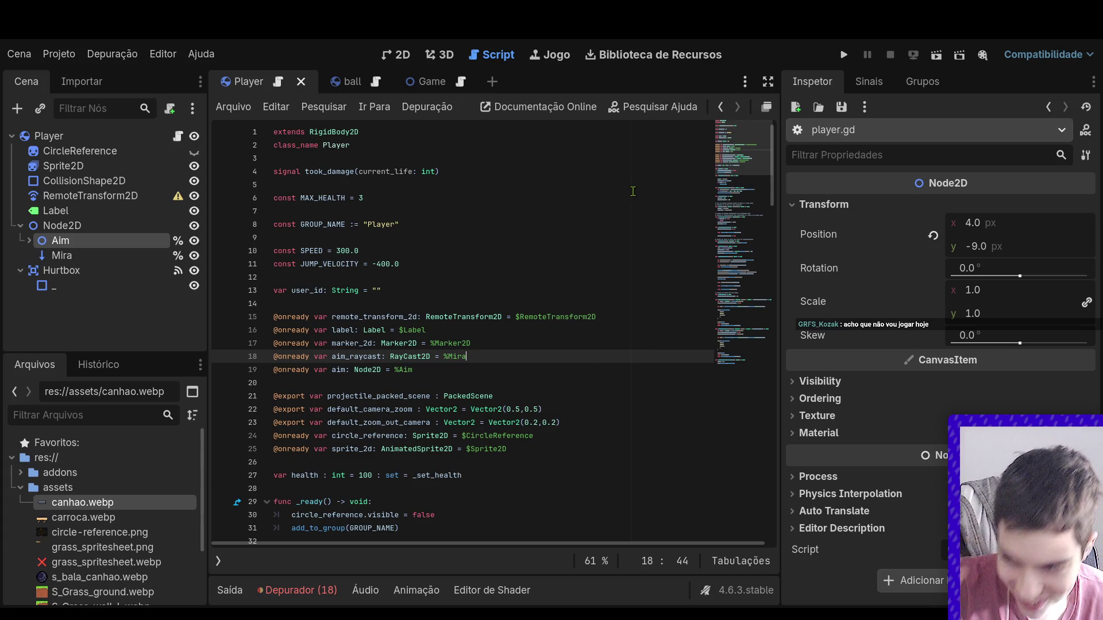
left_click(417, 54)
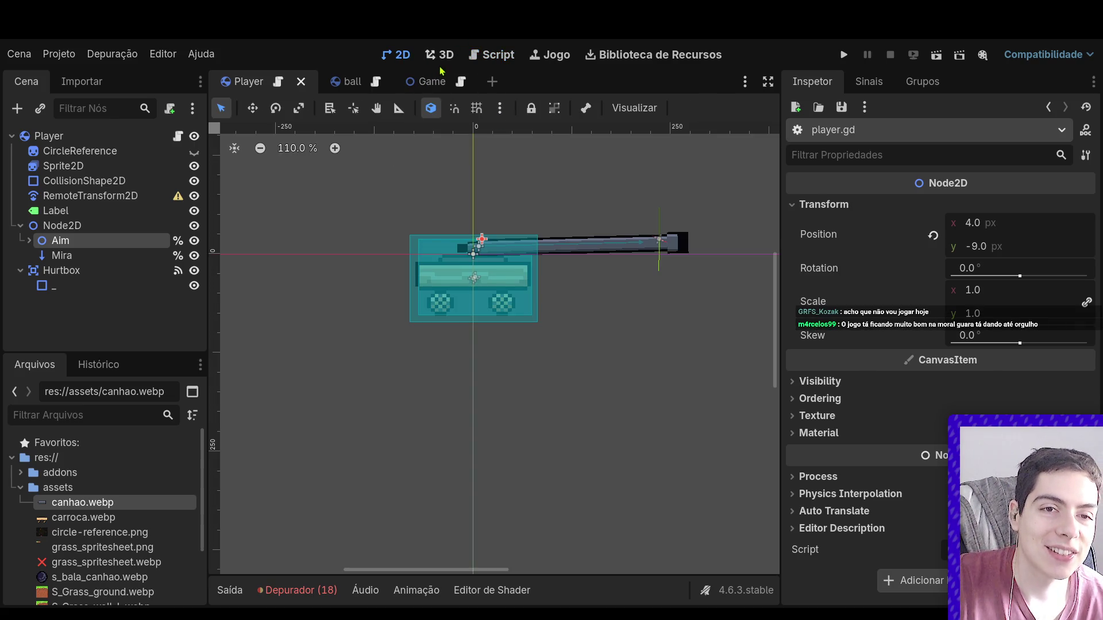
left_click(440, 56)
left_click(498, 56)
key("ctrl+F1")
left_click(550, 55)
left_click(440, 55)
left_click(398, 56)
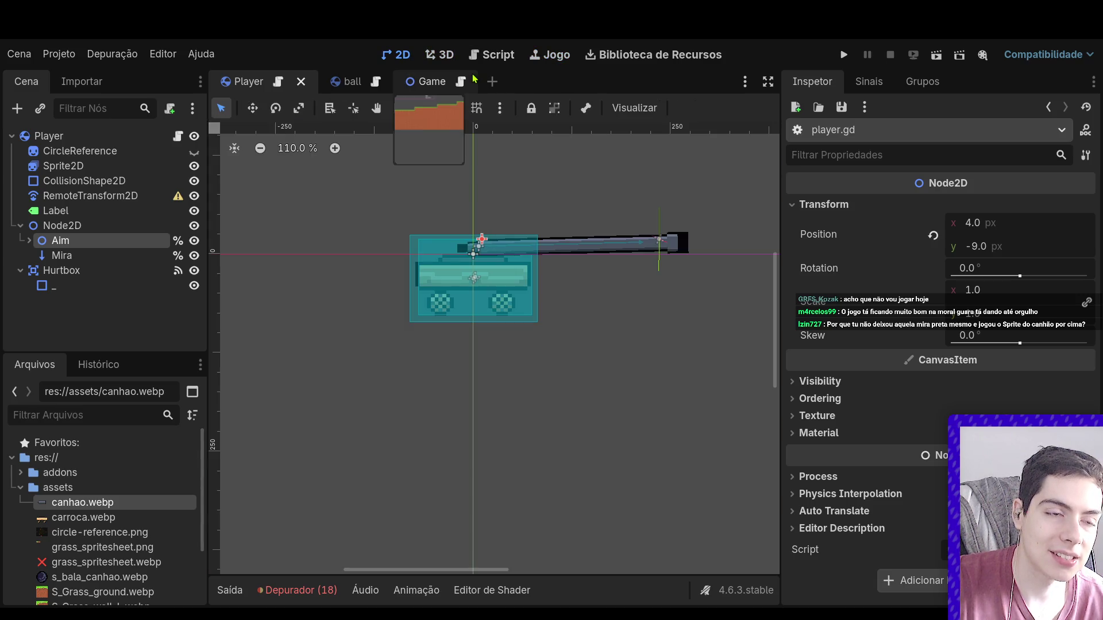
left_click(432, 81)
scroll(379, 272, "down", 3)
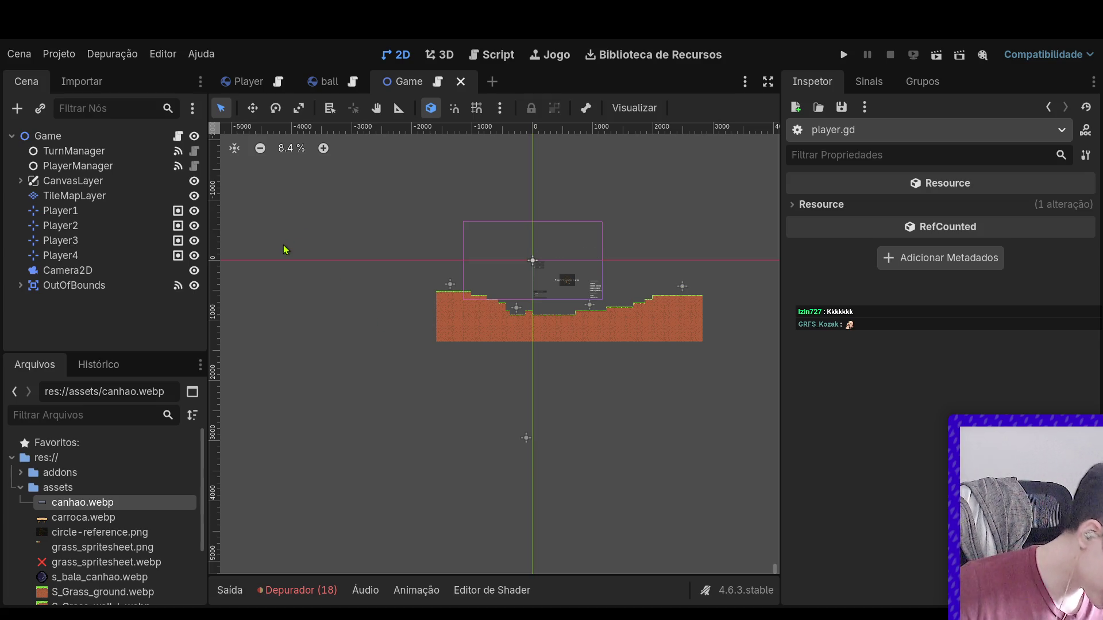
scroll(505, 326, "down", 2)
scroll(461, 278, "up", 5)
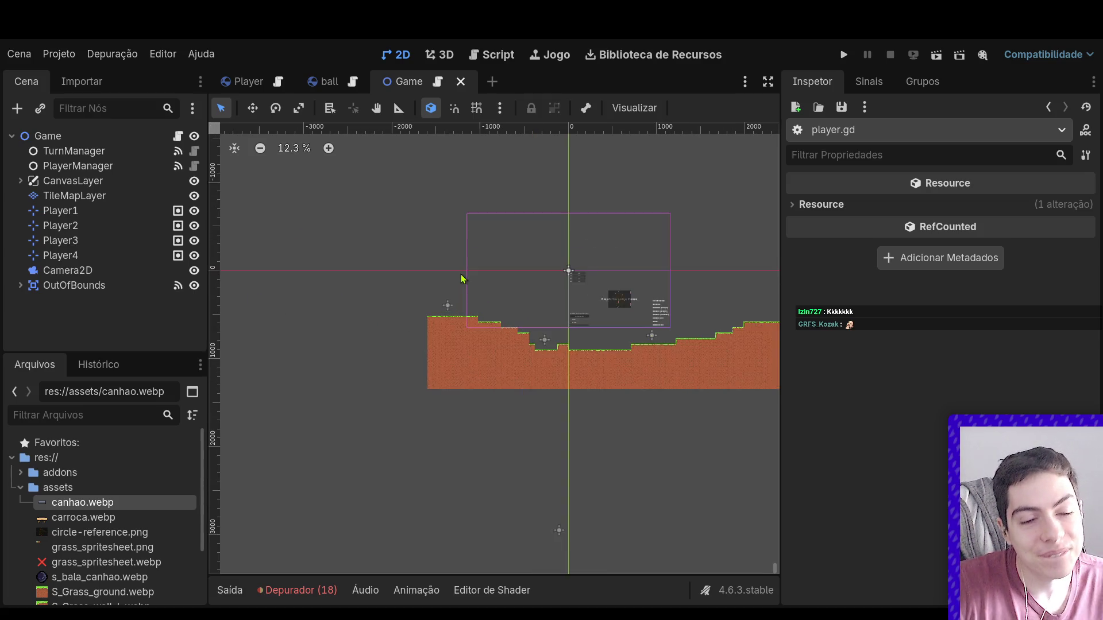
scroll(495, 299, "down", 2)
scroll(508, 316, "up", 1)
scroll(510, 322, "down", 1)
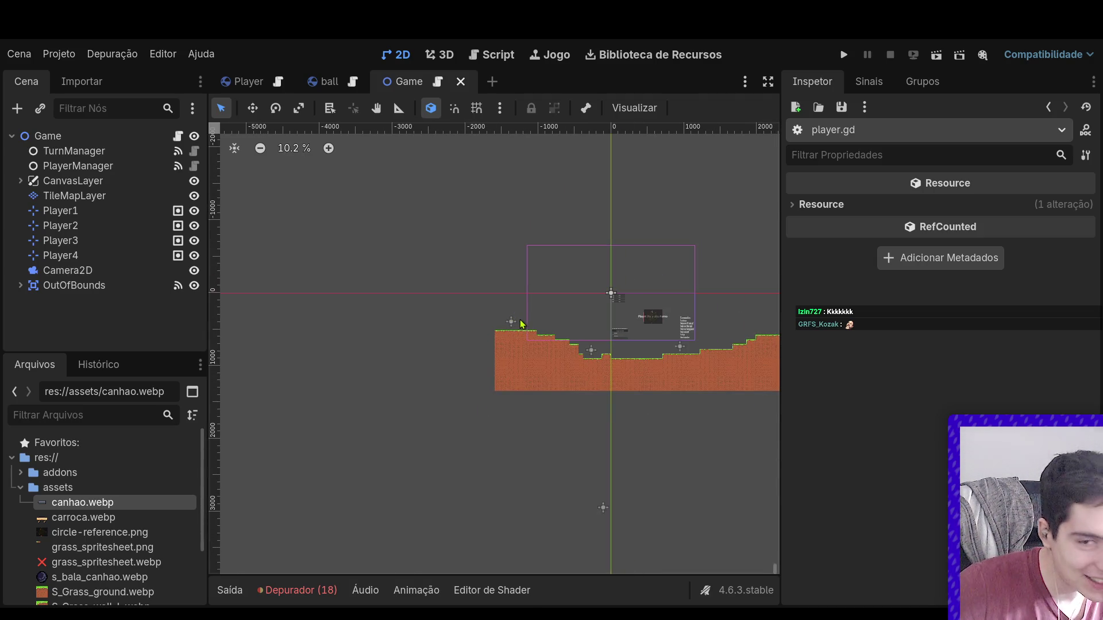
scroll(513, 325, "down", 1)
scroll(603, 344, "right", 3)
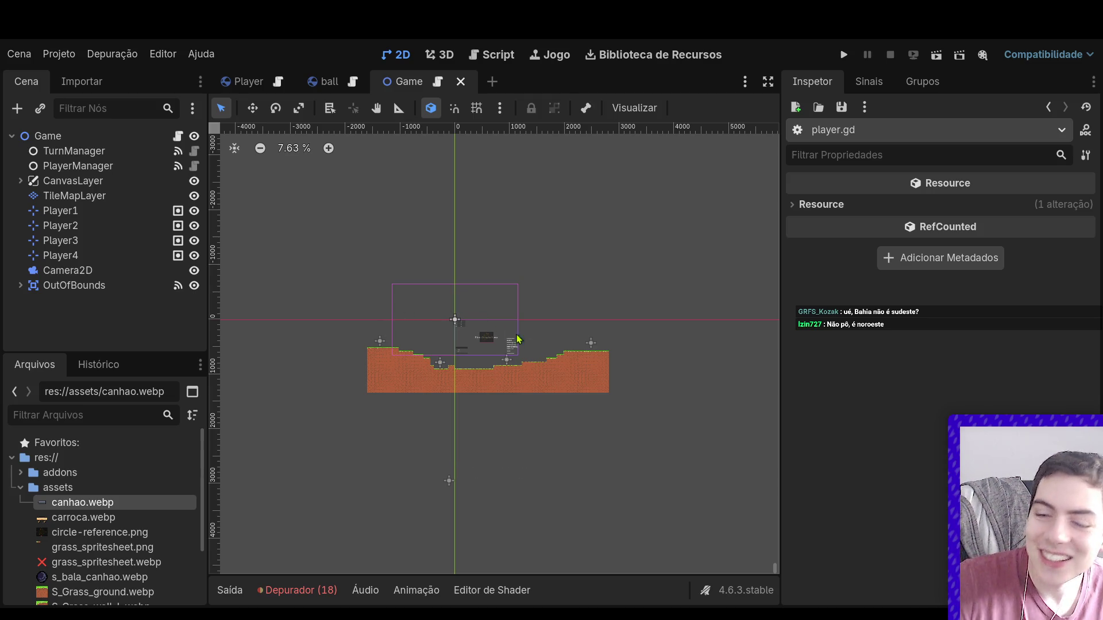
scroll(424, 376, "up", 5)
scroll(488, 339, "down", 5)
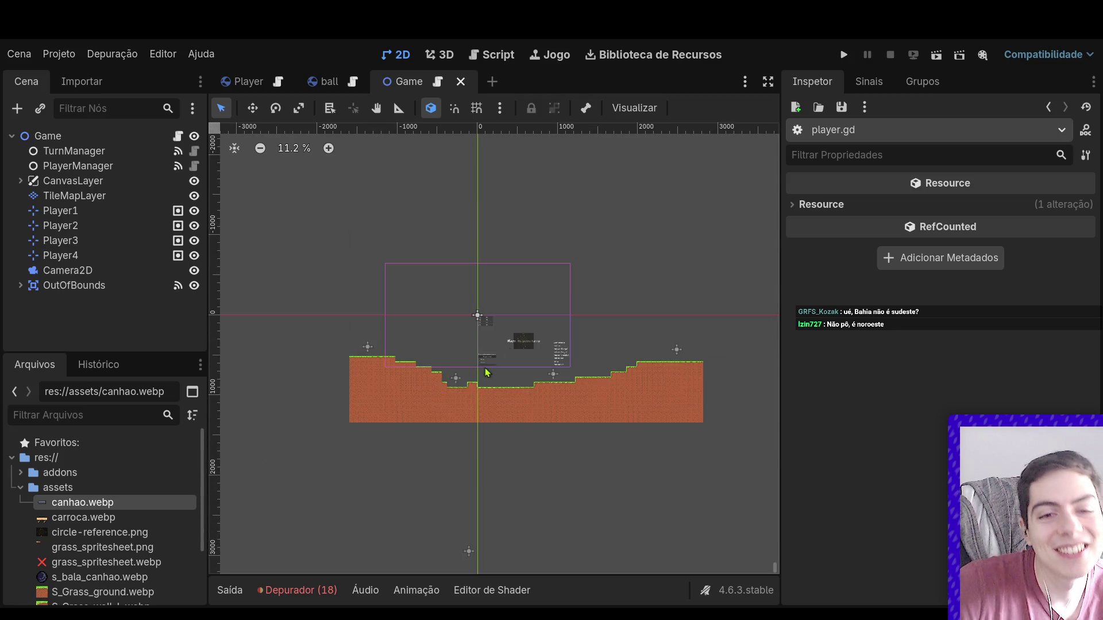
scroll(480, 345, "up", 4)
scroll(477, 342, "down", 3)
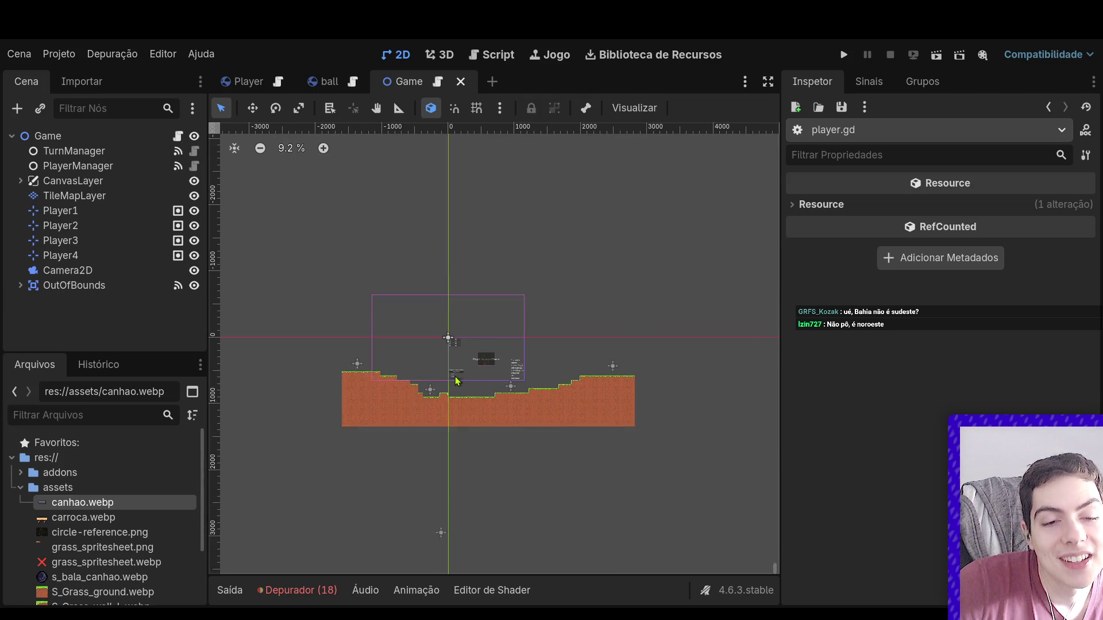
scroll(506, 339, "up", 5)
scroll(505, 336, "down", 2)
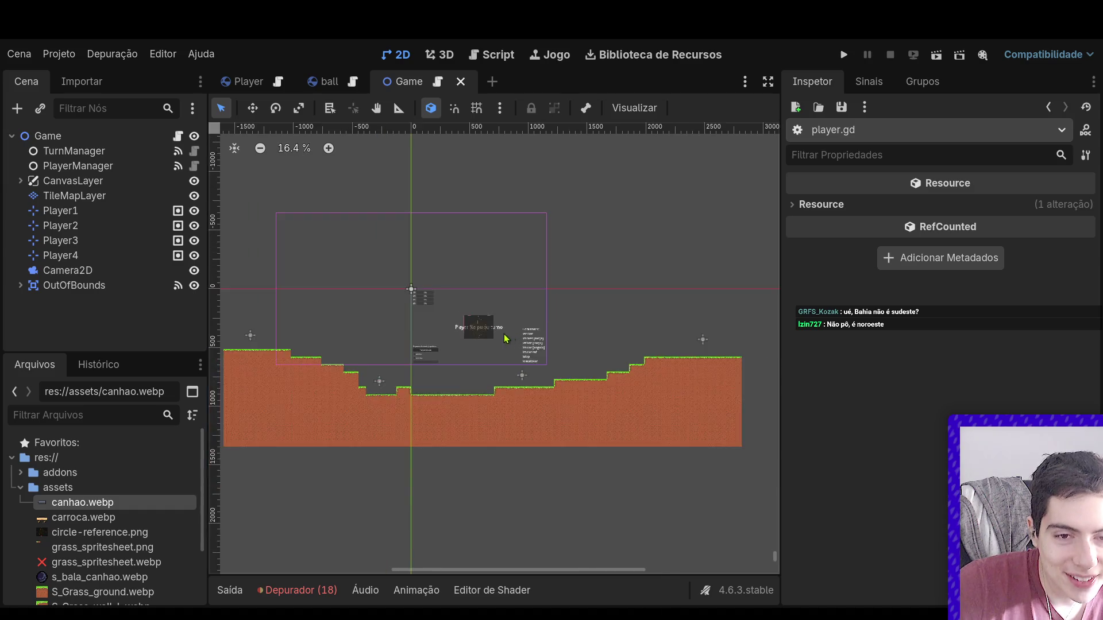
scroll(454, 337, "up", 3)
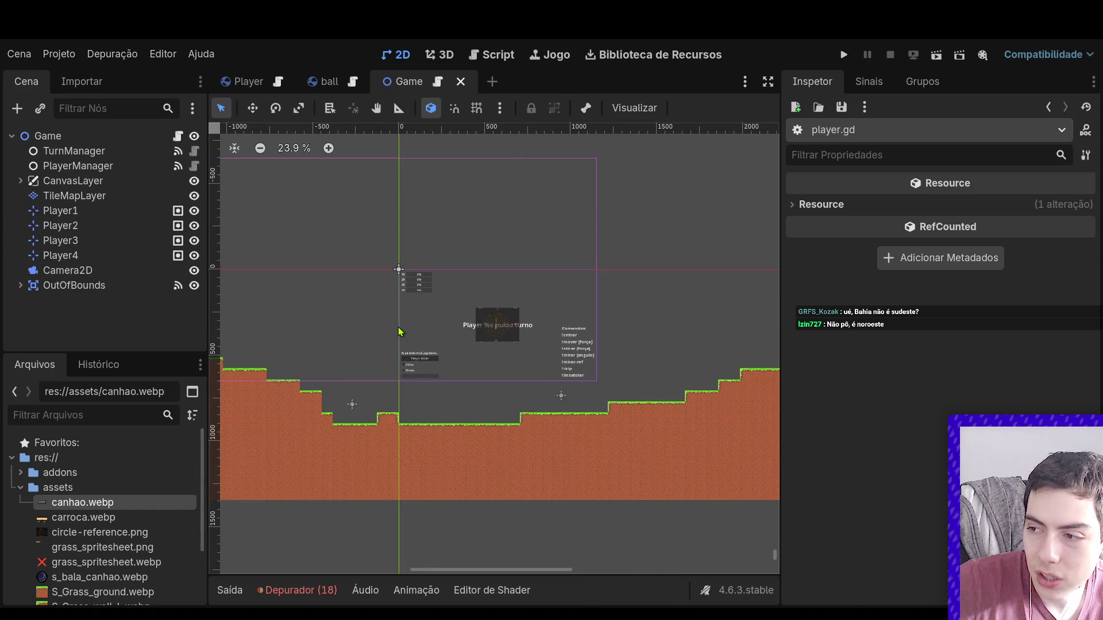
mouse_move(252, 86)
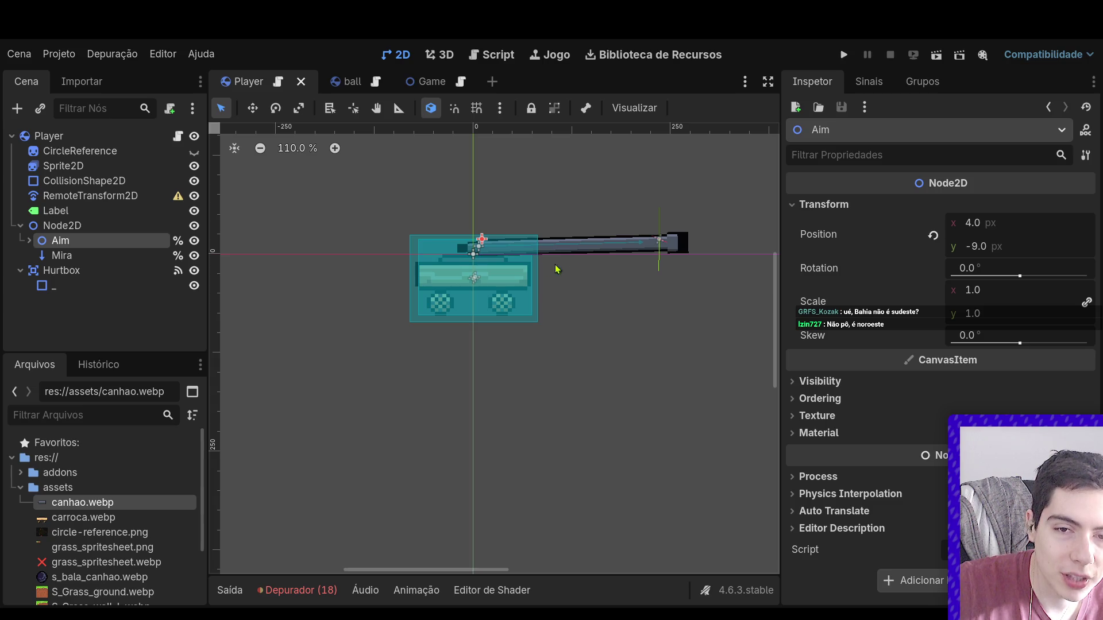
- Rescale the Textura cannon sprite to x scale 1.203 and move it over the cart
left_click(599, 246)
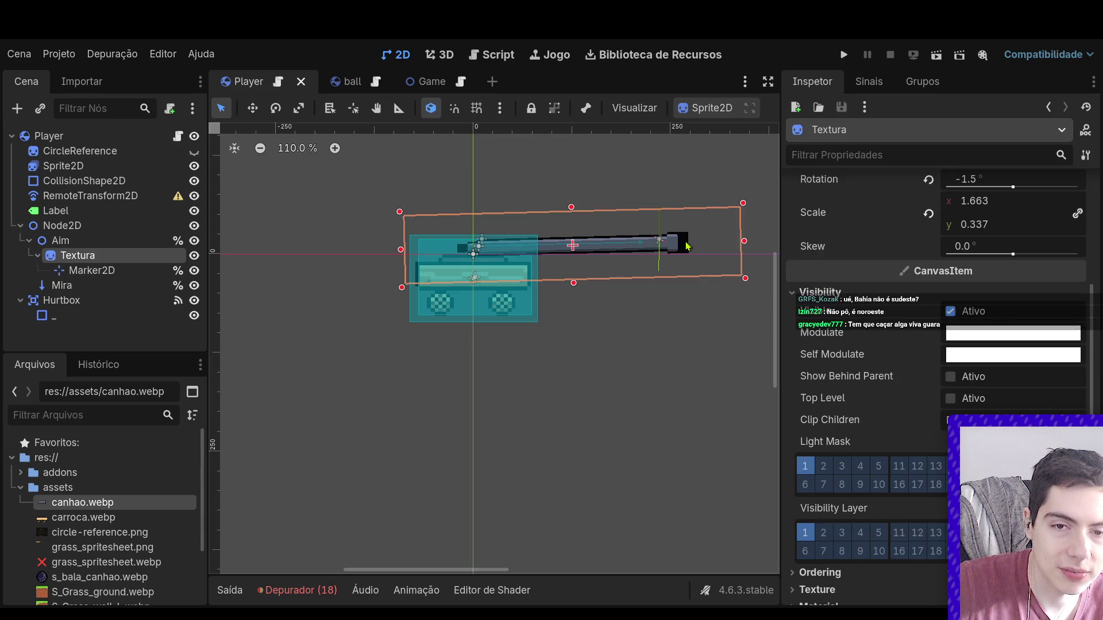
left_click_drag(744, 241, 553, 244)
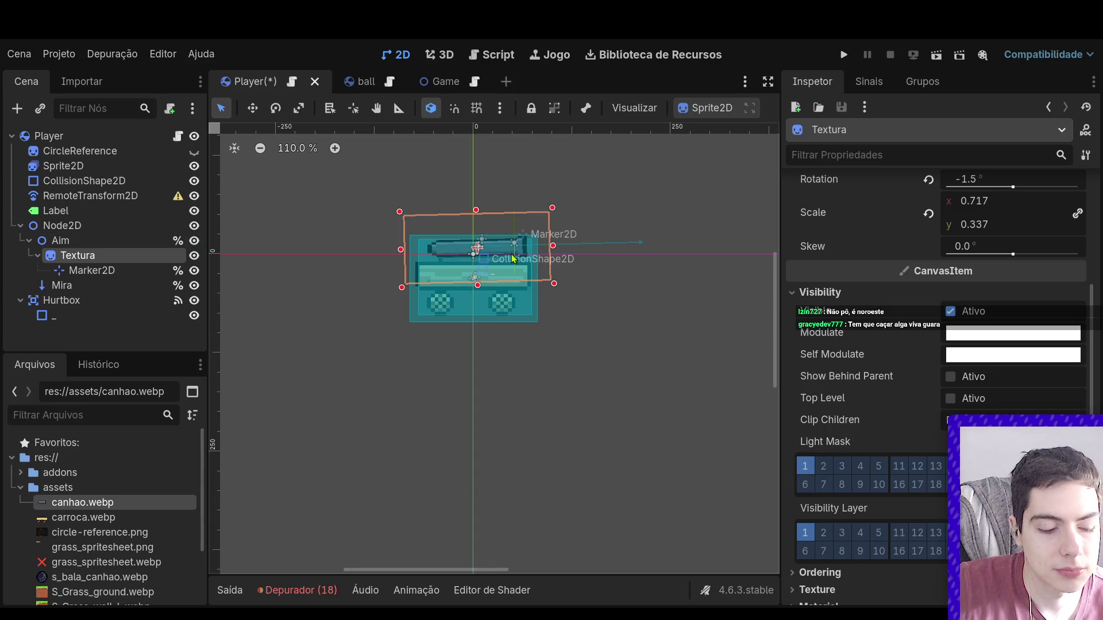
left_click_drag(530, 236, 562, 242)
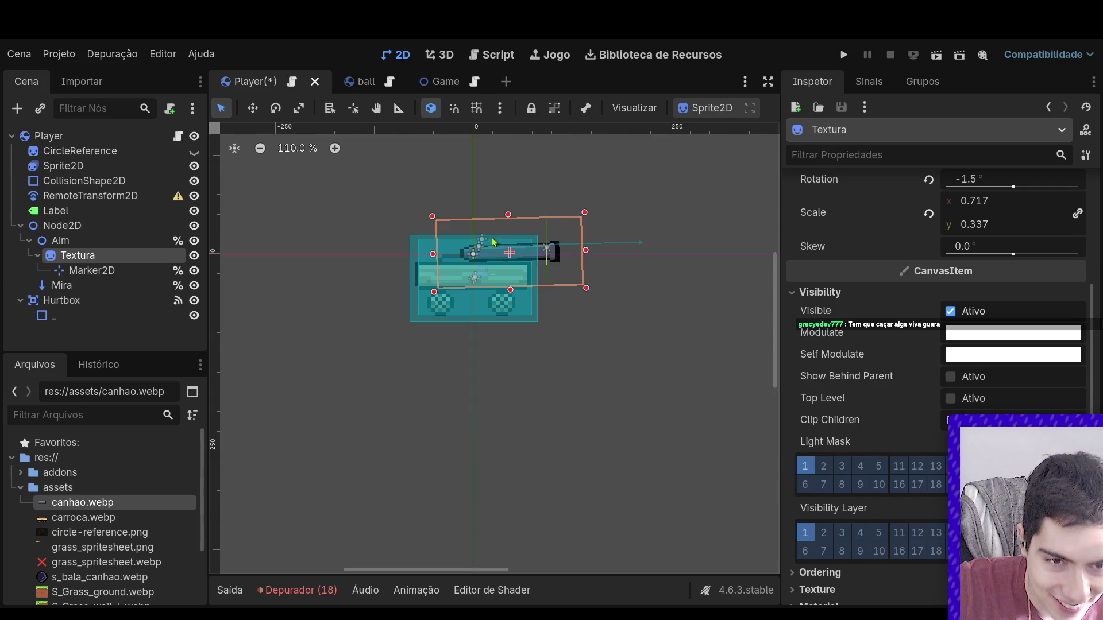
left_click_drag(470, 255, 472, 251)
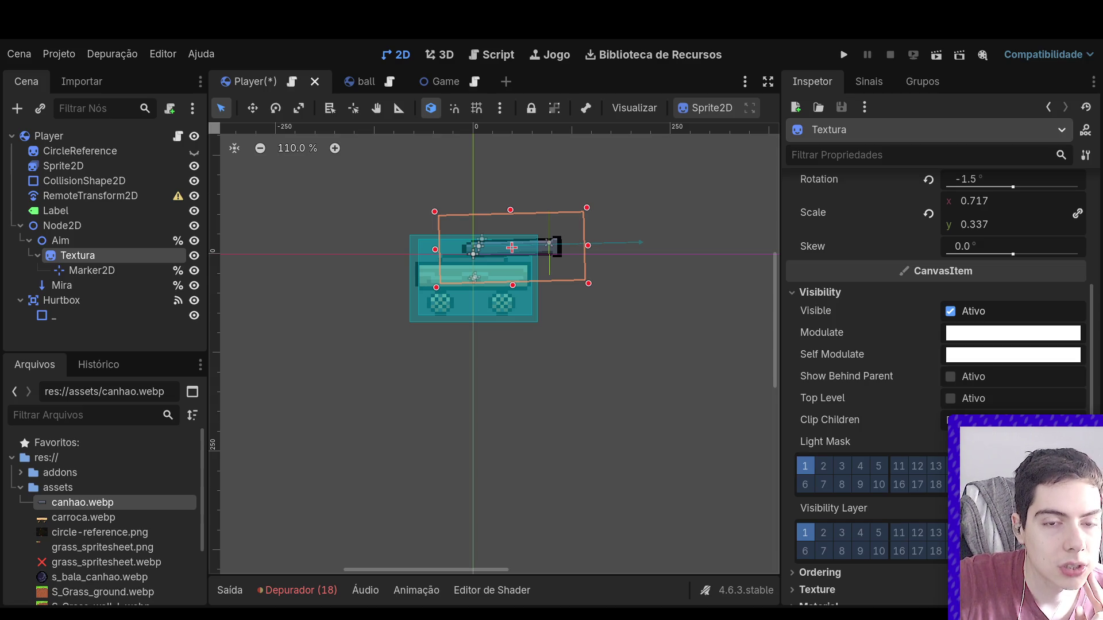
left_click_drag(587, 245, 648, 246)
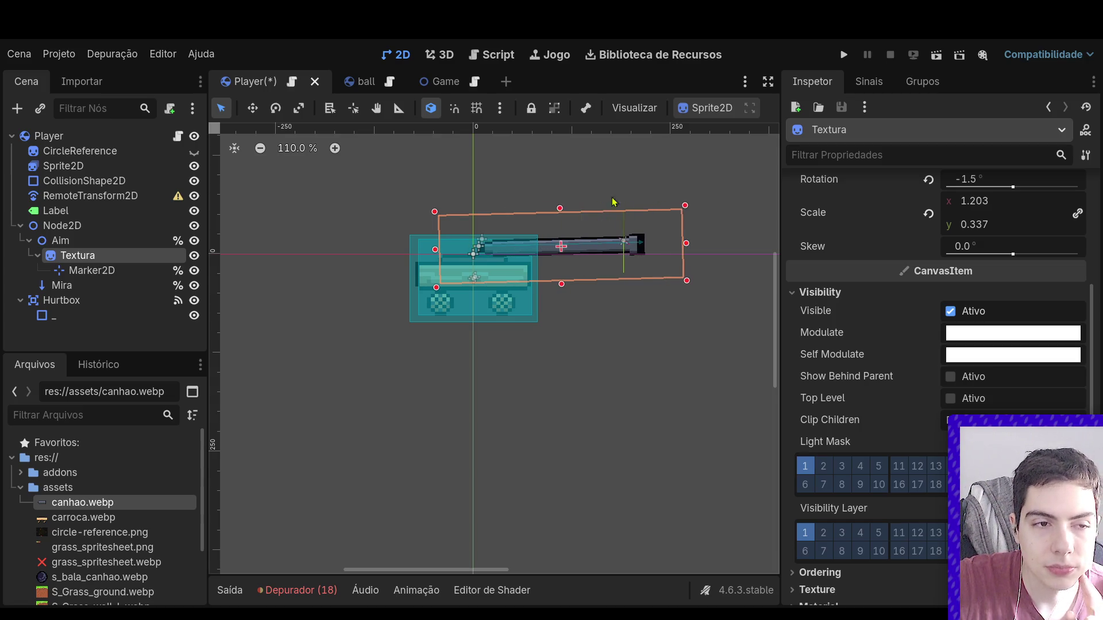
- Save the Player scene and switch to the Game scene
left_click(584, 184)
key("ctrl+s")
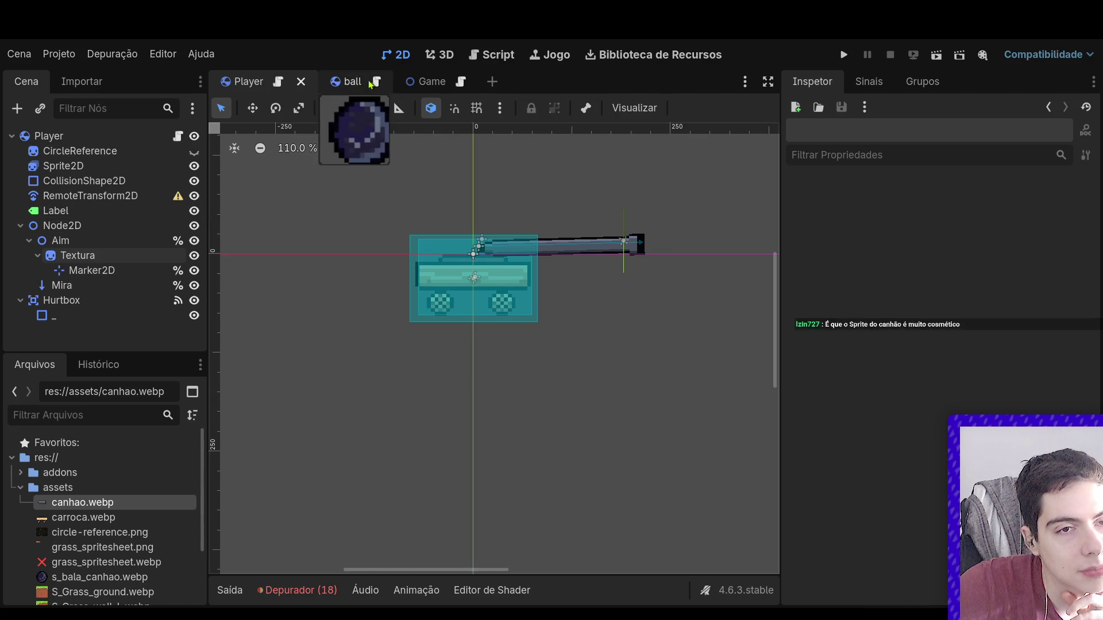
left_click(423, 59)
left_click(425, 82)
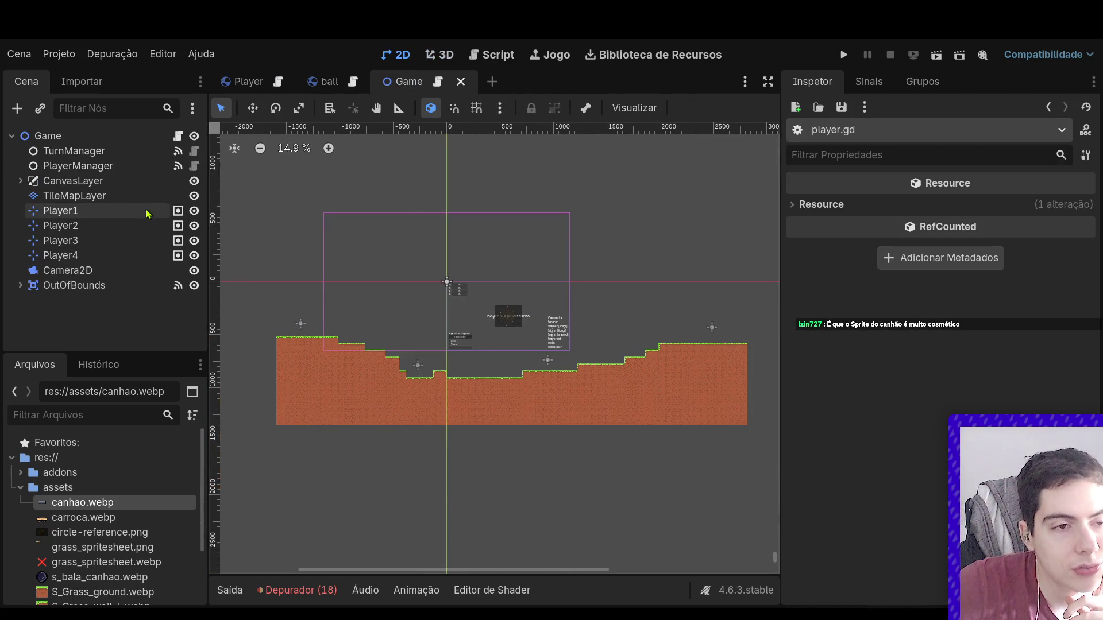
- Expand CanvasLayer and the Players node to list the player labels
left_click(21, 181)
left_click(29, 226)
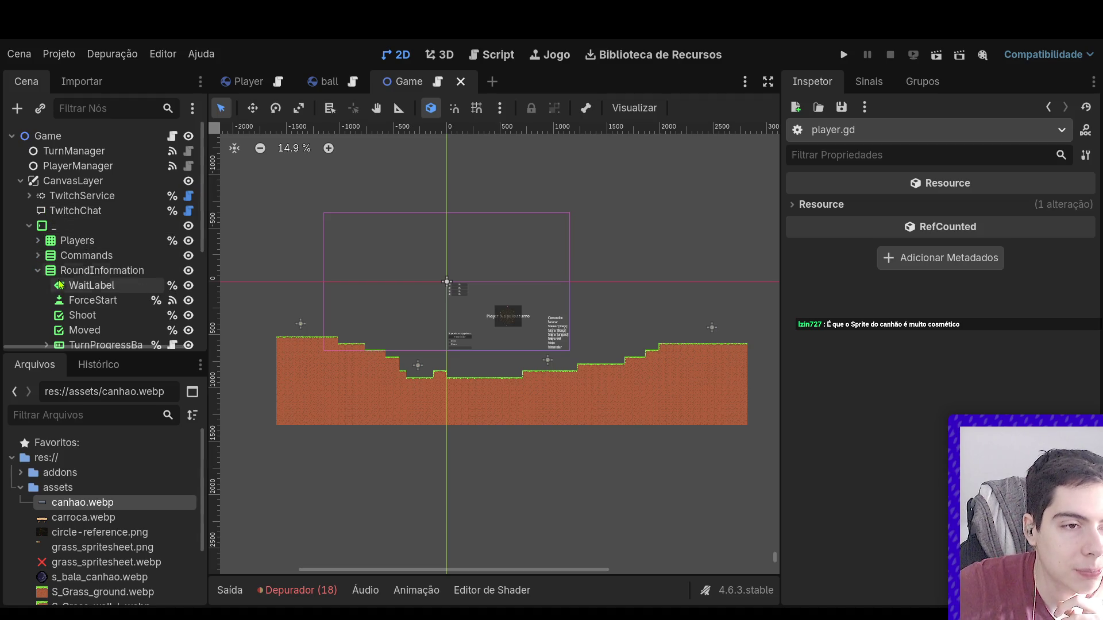
left_click(38, 242)
left_click(38, 241)
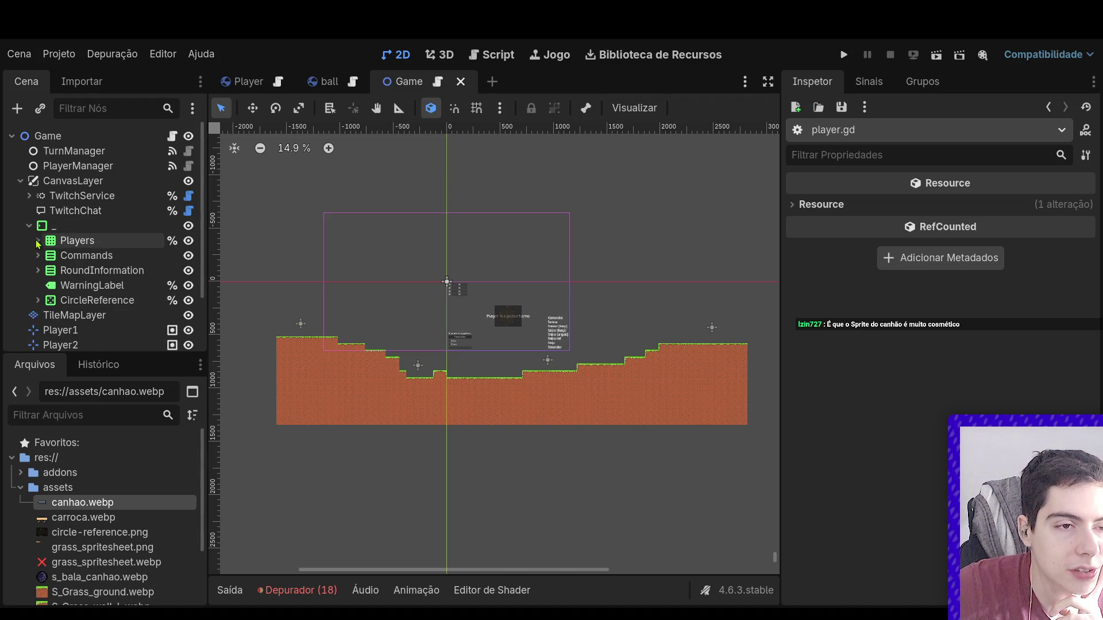
left_click(38, 242)
scroll(132, 296, "down", 2)
scroll(133, 296, "up", 2)
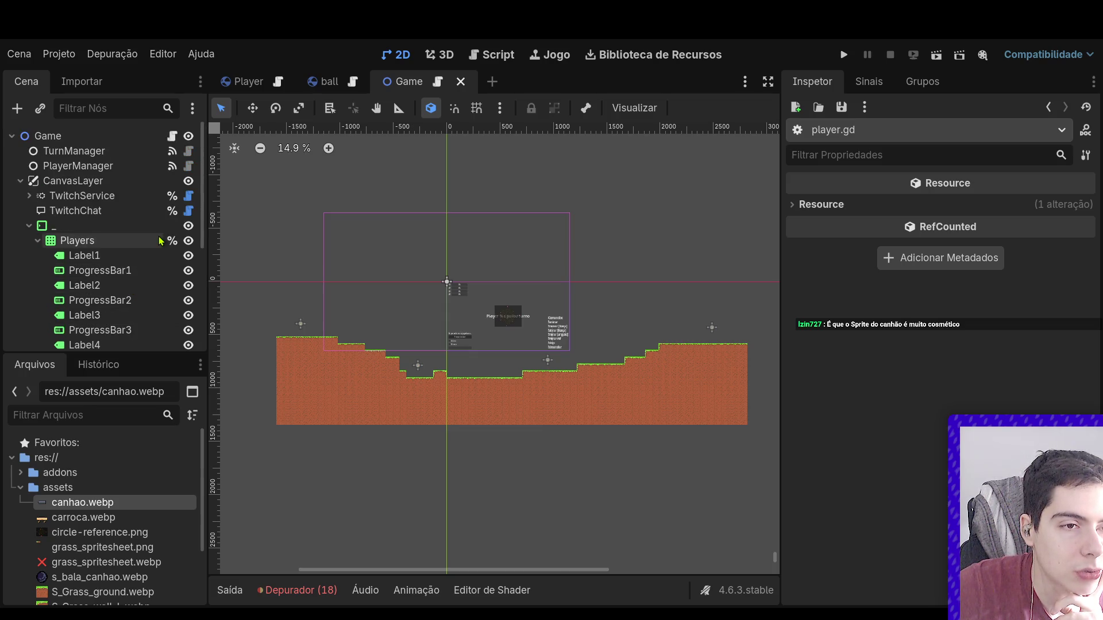
- Open Game.gd and select the player-added code on lines 99–110
left_click(171, 136)
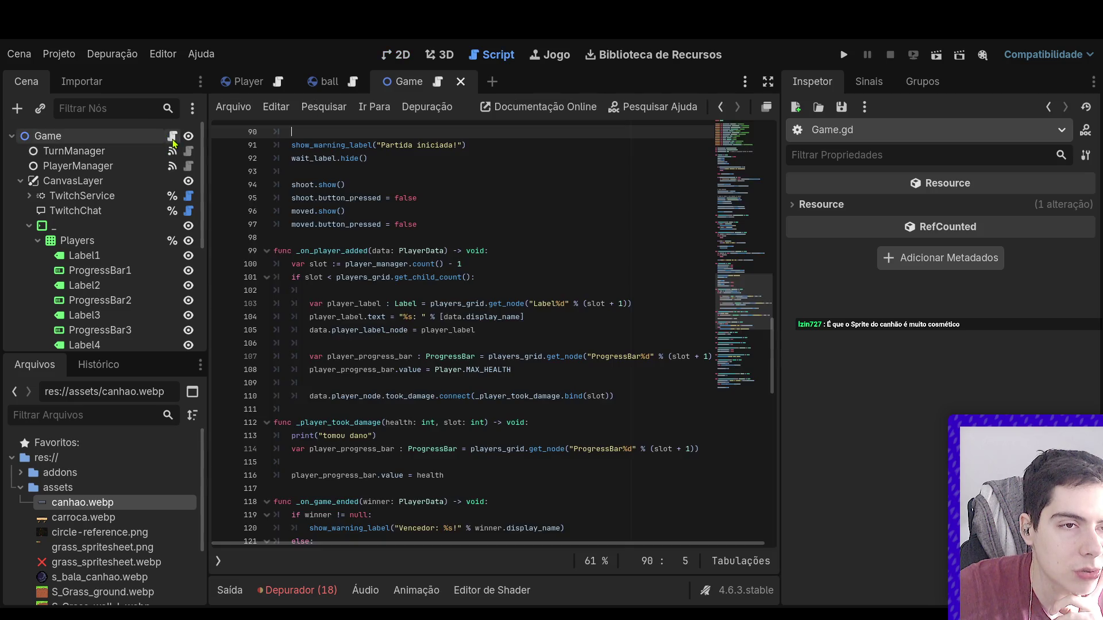
scroll(379, 353, "up", 1)
scroll(449, 392, "down", 1)
mouse_move(614, 396)
left_mouse_down()
mouse_move(287, 370)
mouse_move(281, 251)
mouse_move(267, 245)
left_mouse_up()
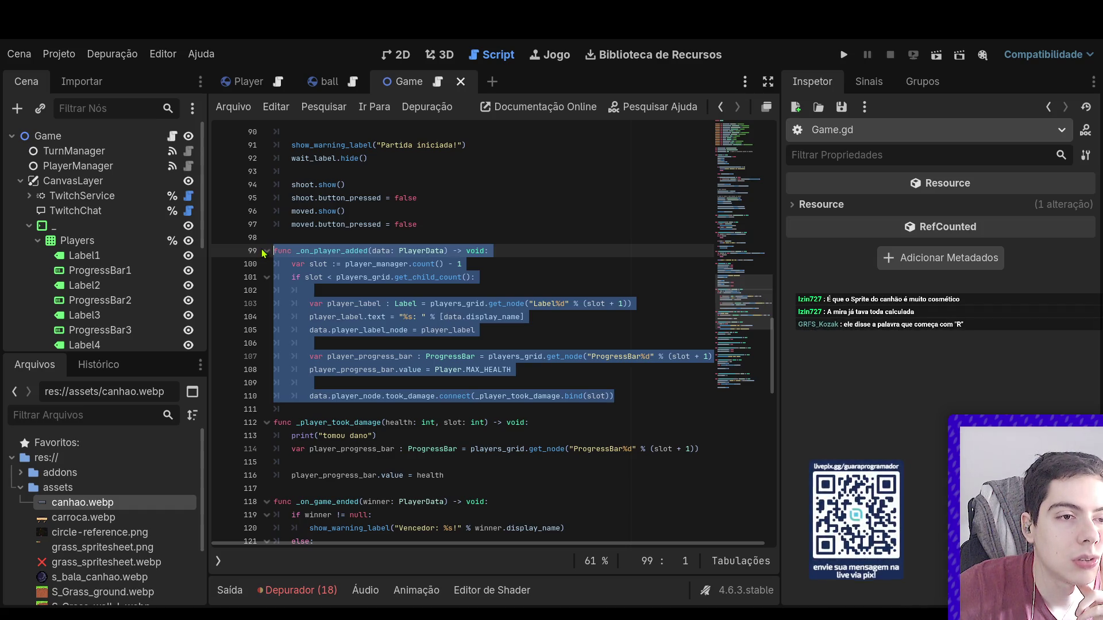
- Check the ProgressBar1 and Label1 properties, then go back to the Player scene in 2D
left_click(105, 271)
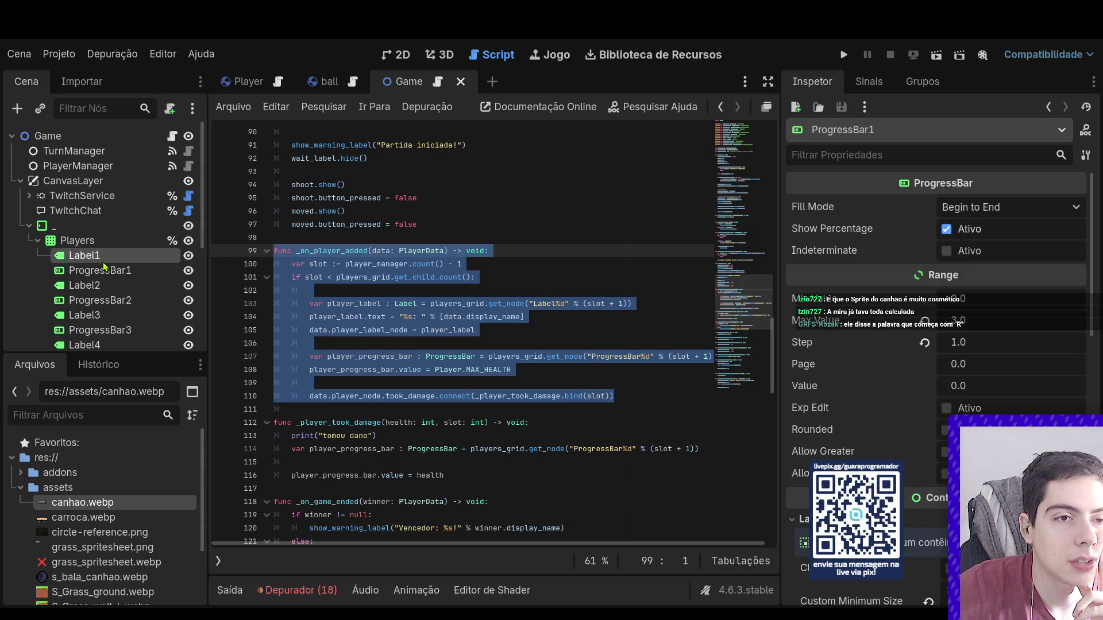
left_click(106, 257)
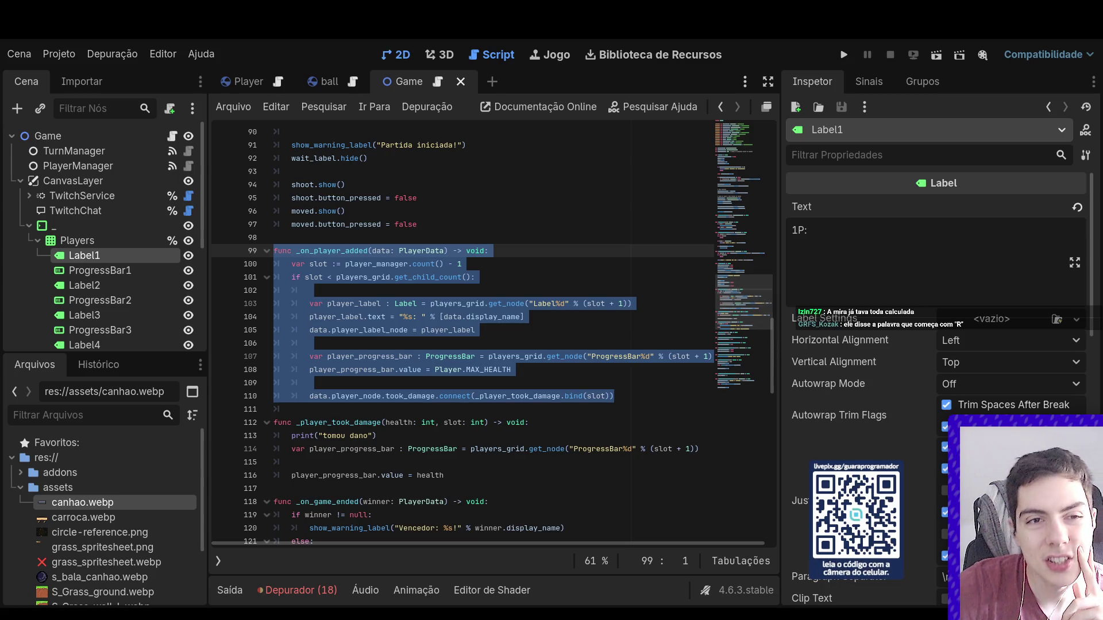
left_click(395, 55)
left_click(247, 81)
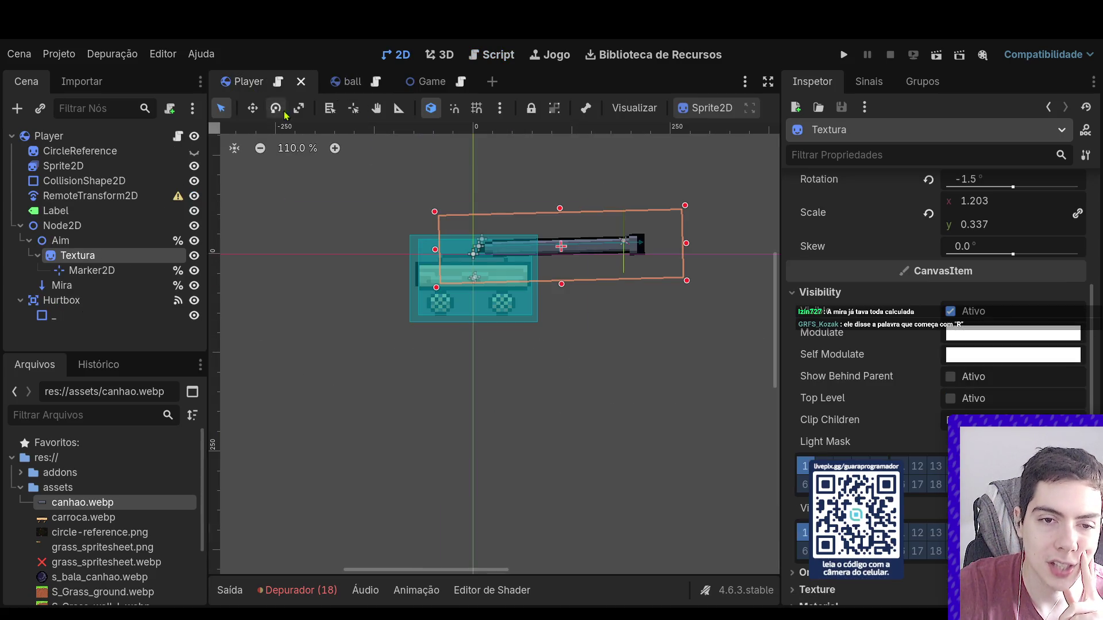
- Deselect the Textura cannon texture, zoom out, and switch back to the Game scene
left_click(676, 176)
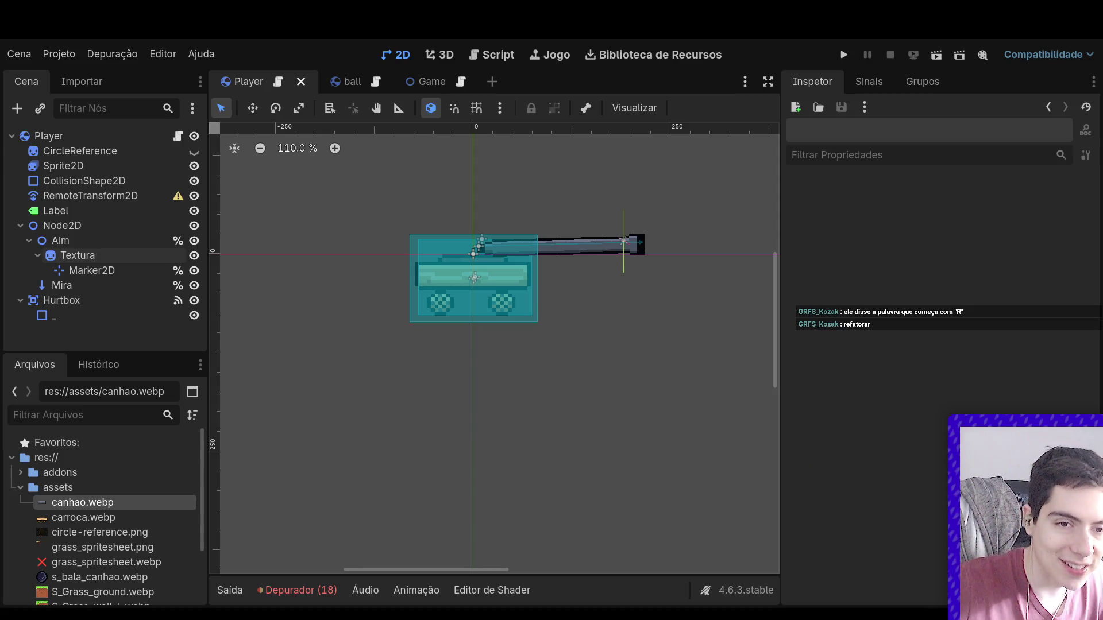
scroll(641, 217, "down", 4)
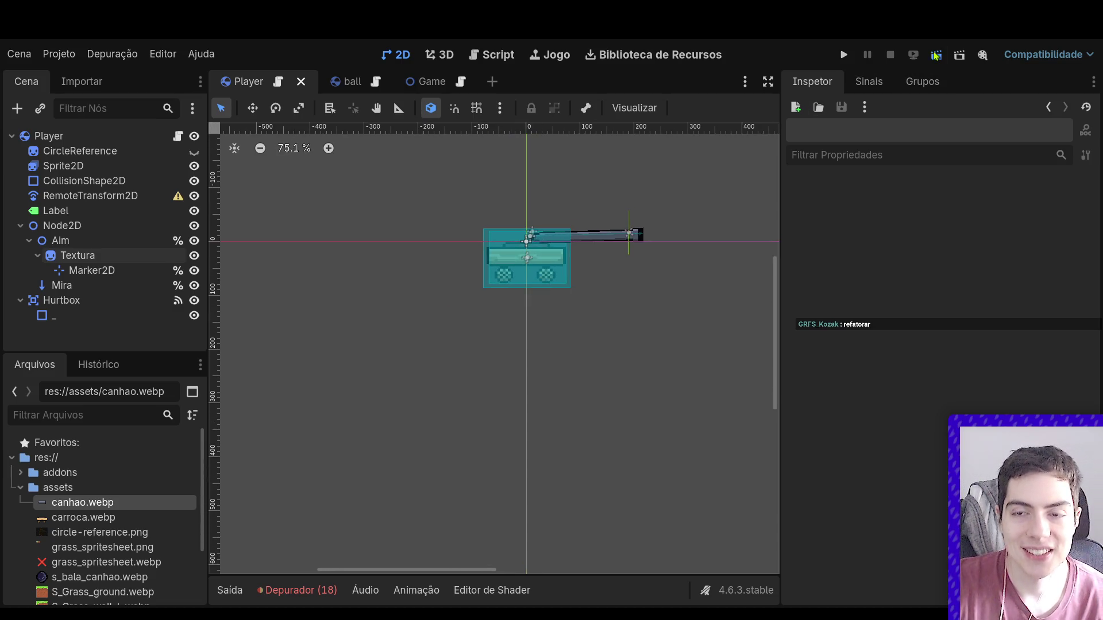
left_click(425, 81)
- Run the Game scene until two chat players join with !entrar, then bring the editor forward
left_click(936, 55)
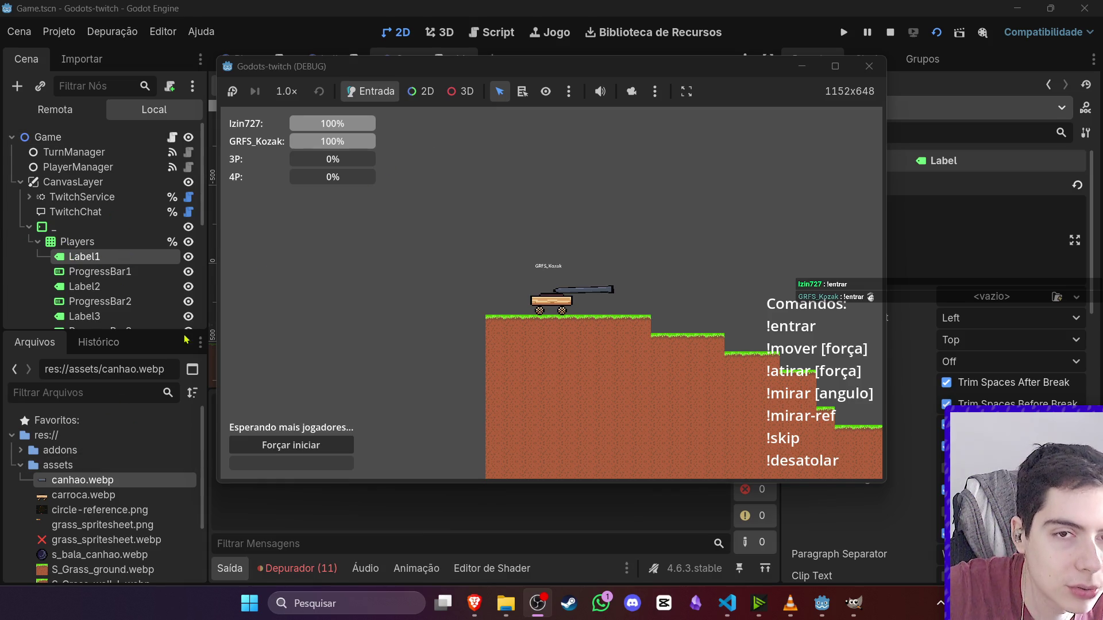
left_click(102, 524)
scroll(95, 512, "down", 3)
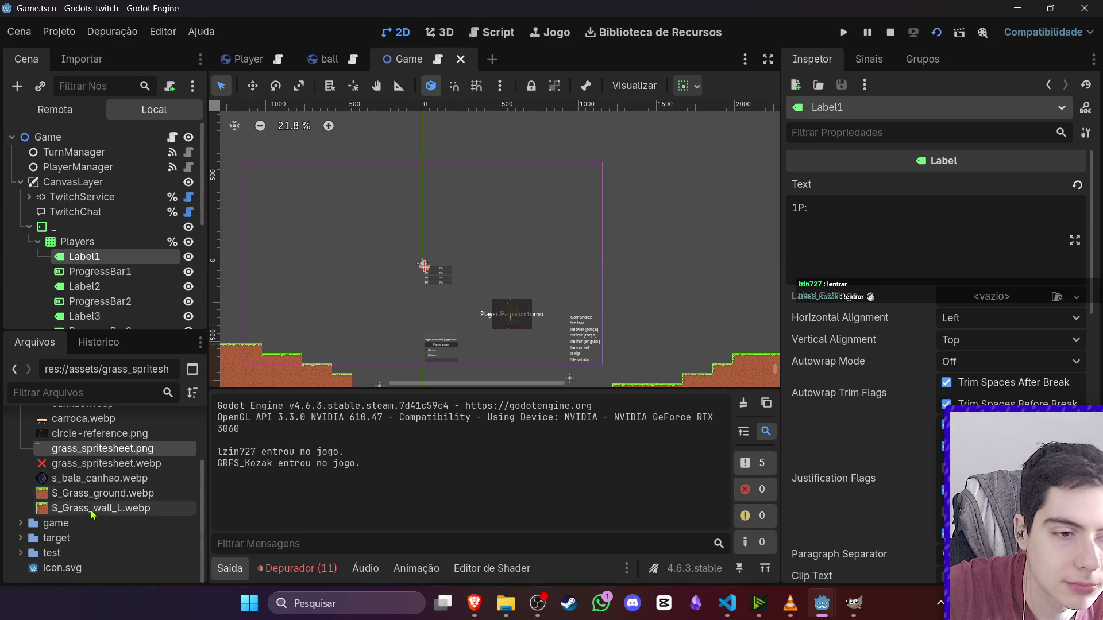
- Open game/LobbyCommandParser.gd from the FileSystem dock and read through it
scroll(24, 517, "up", 3)
left_click(21, 465)
left_click(21, 488)
scroll(34, 520, "down", 3)
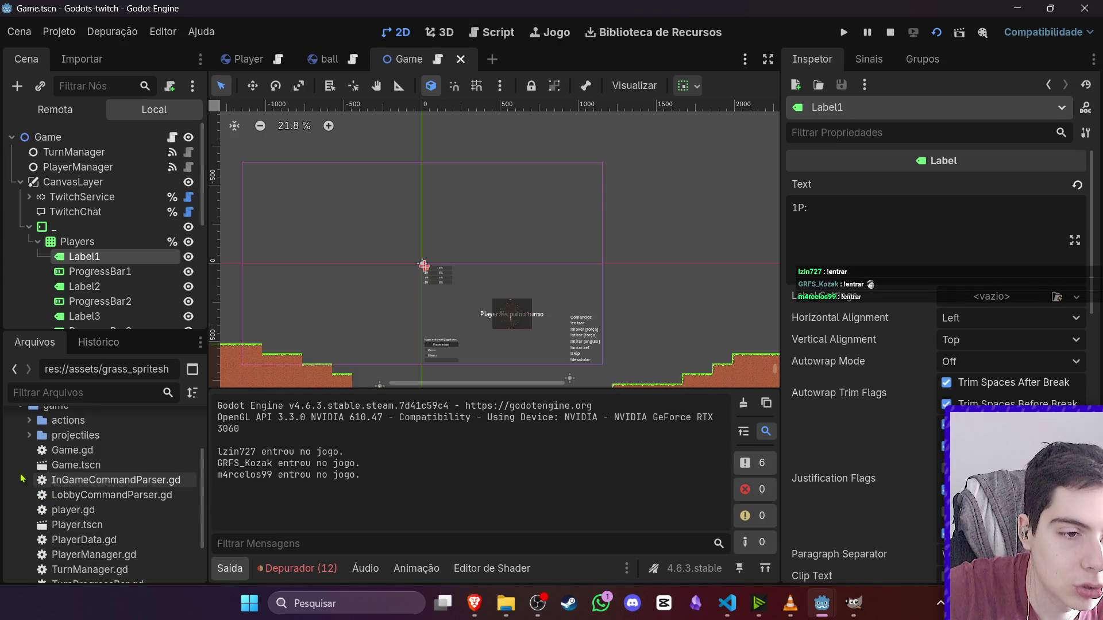
double_click(85, 500)
scroll(361, 339, "up", 4)
scroll(361, 339, "up", 3)
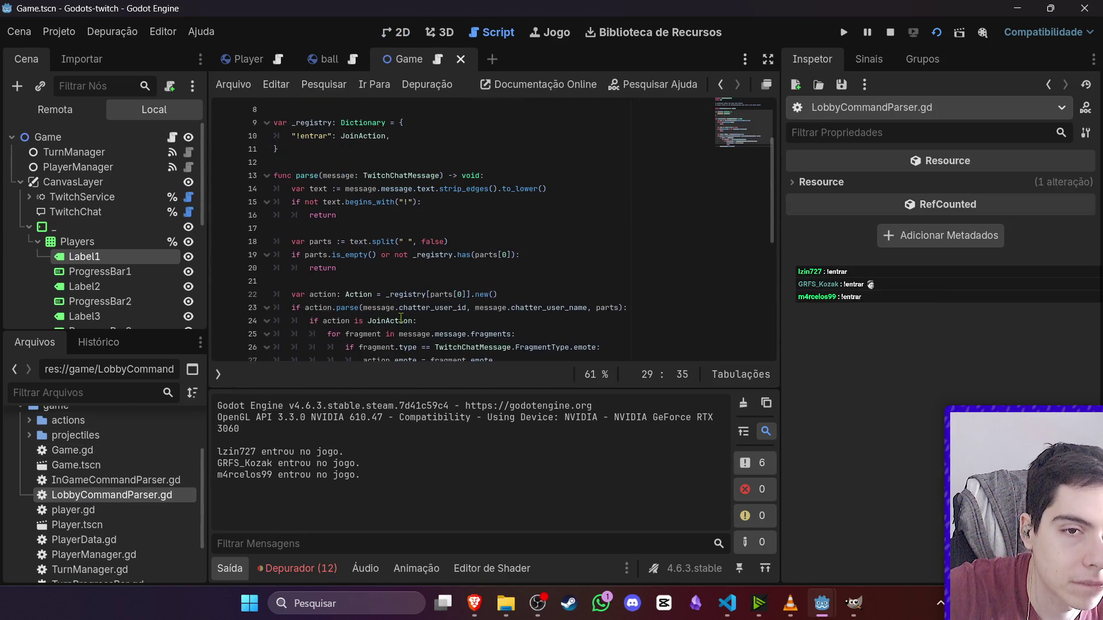
scroll(400, 322, "up", 3)
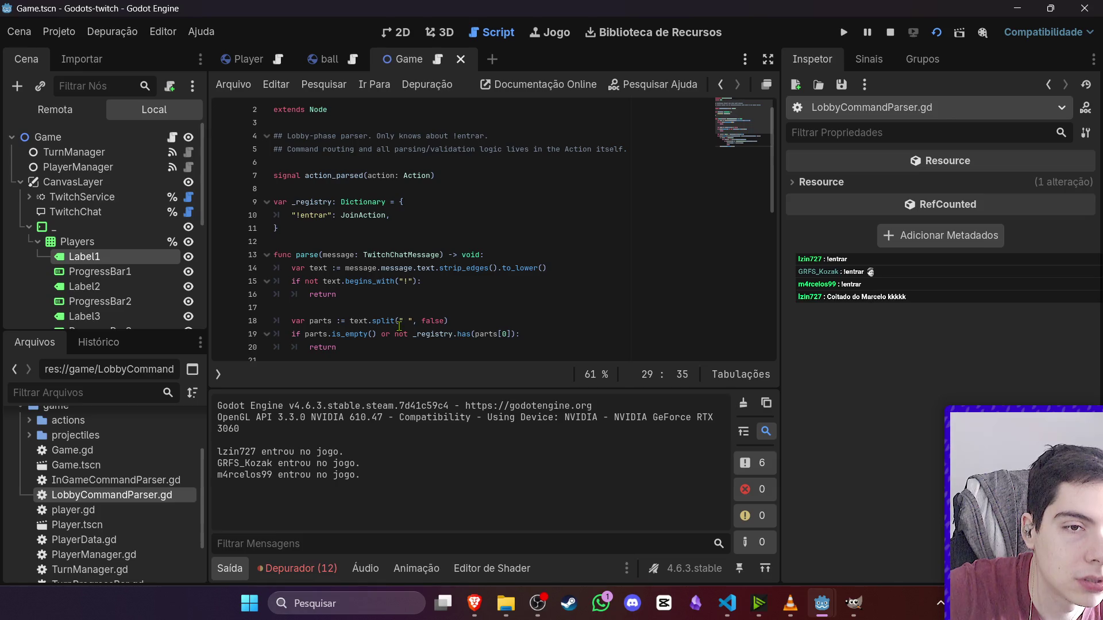
scroll(397, 330, "down", 5)
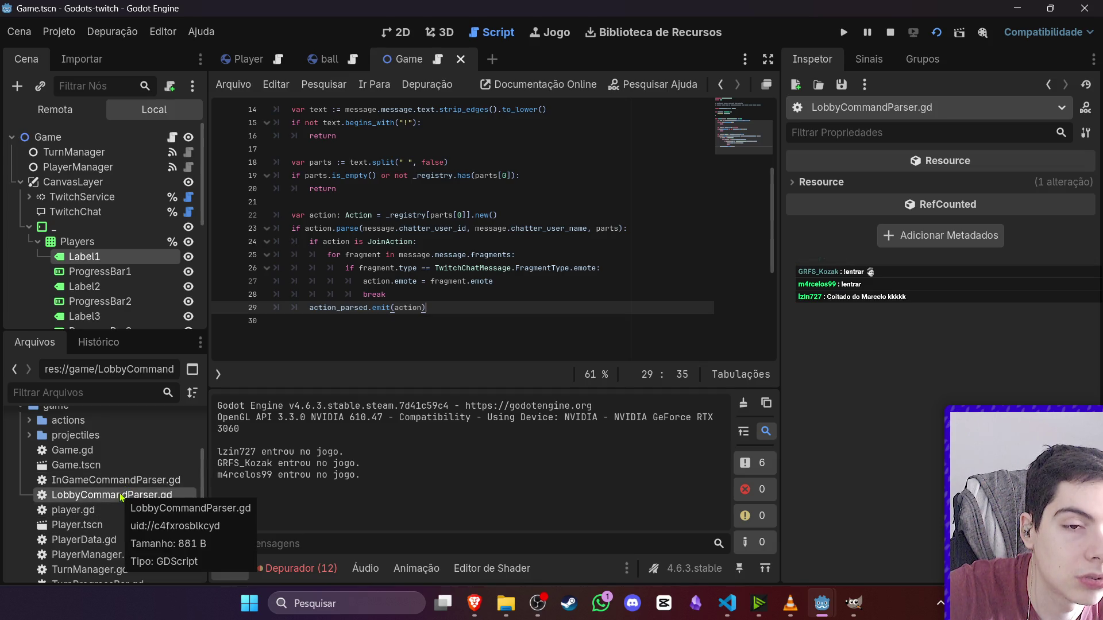
scroll(122, 497, "up", 2)
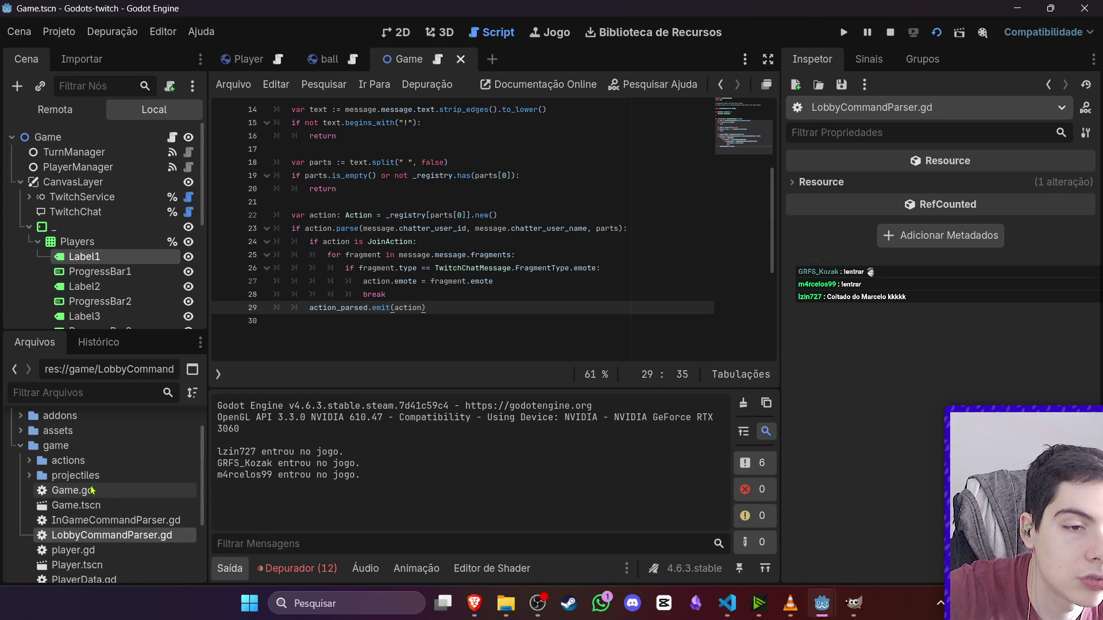
- Browse actions/LobbyAction.gd and JoinAction.gd in the game folder
left_click(21, 447)
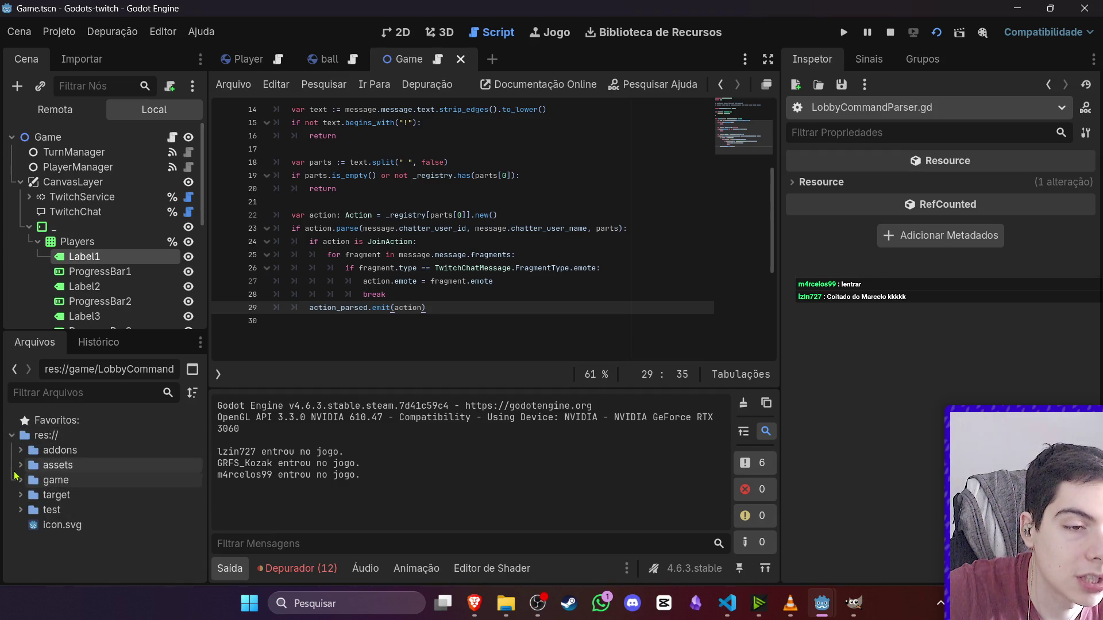
left_click(20, 479)
left_click(30, 495)
scroll(94, 530, "down", 2)
double_click(94, 529)
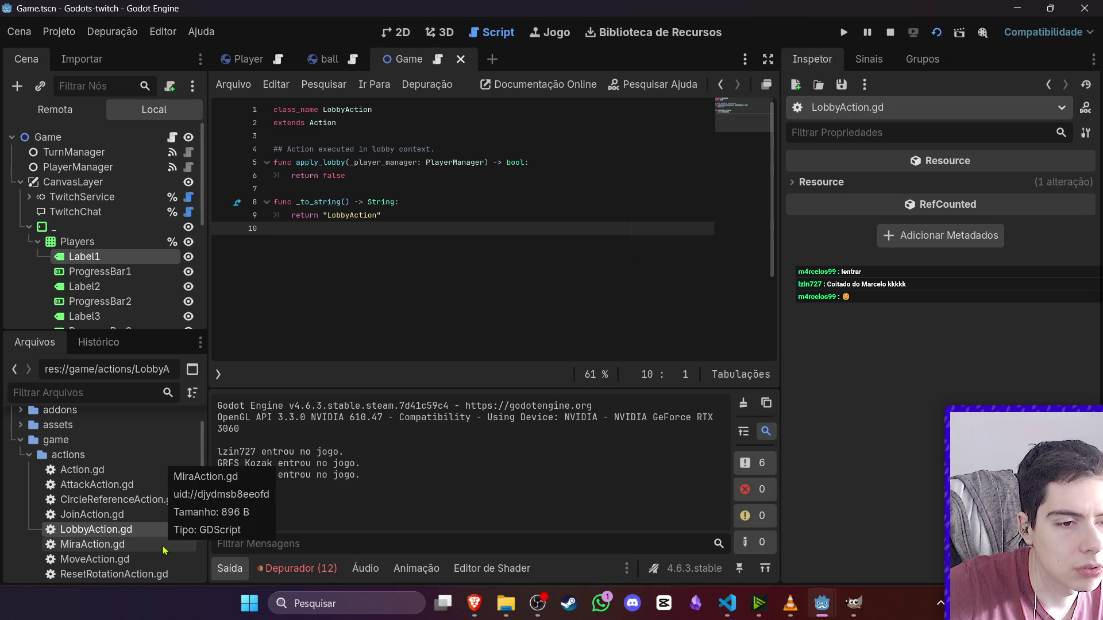
scroll(159, 557, "down", 2)
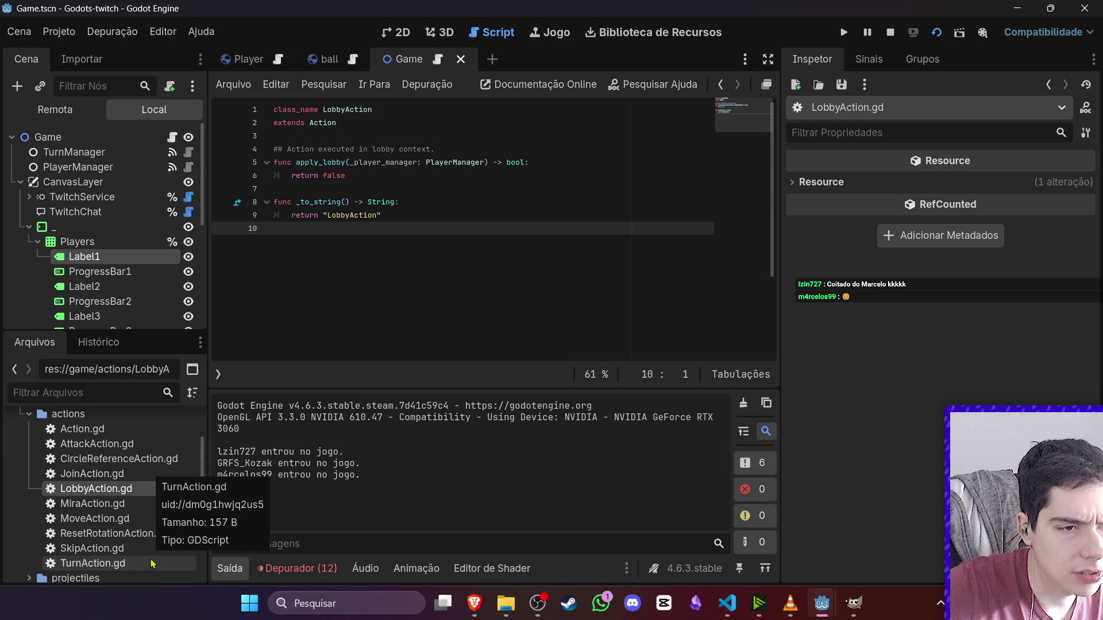
left_click(98, 479)
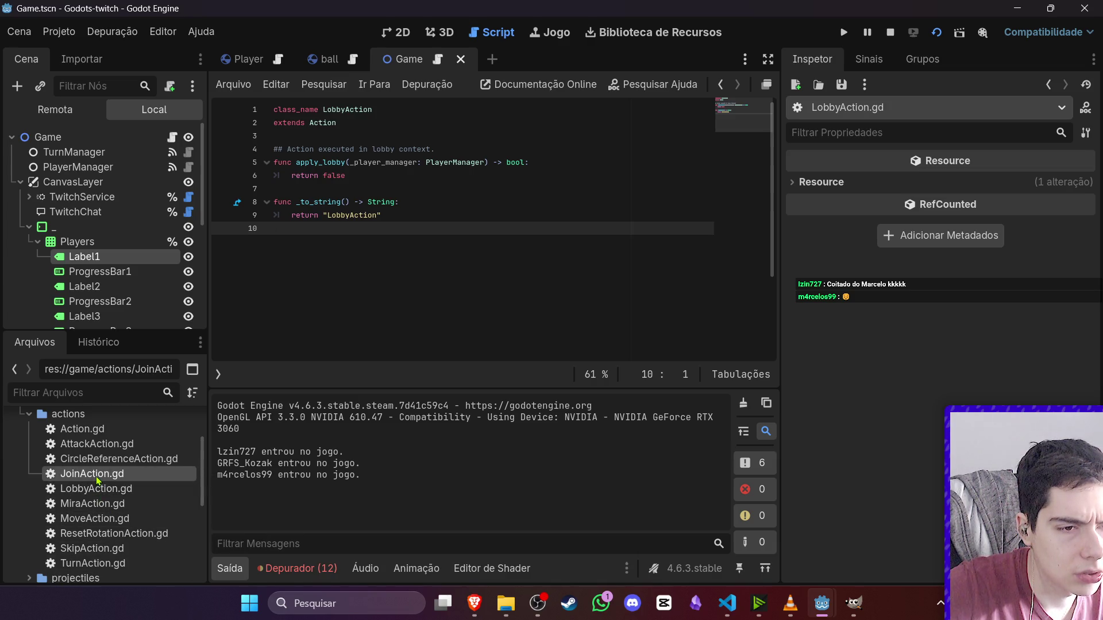
left_click(99, 489)
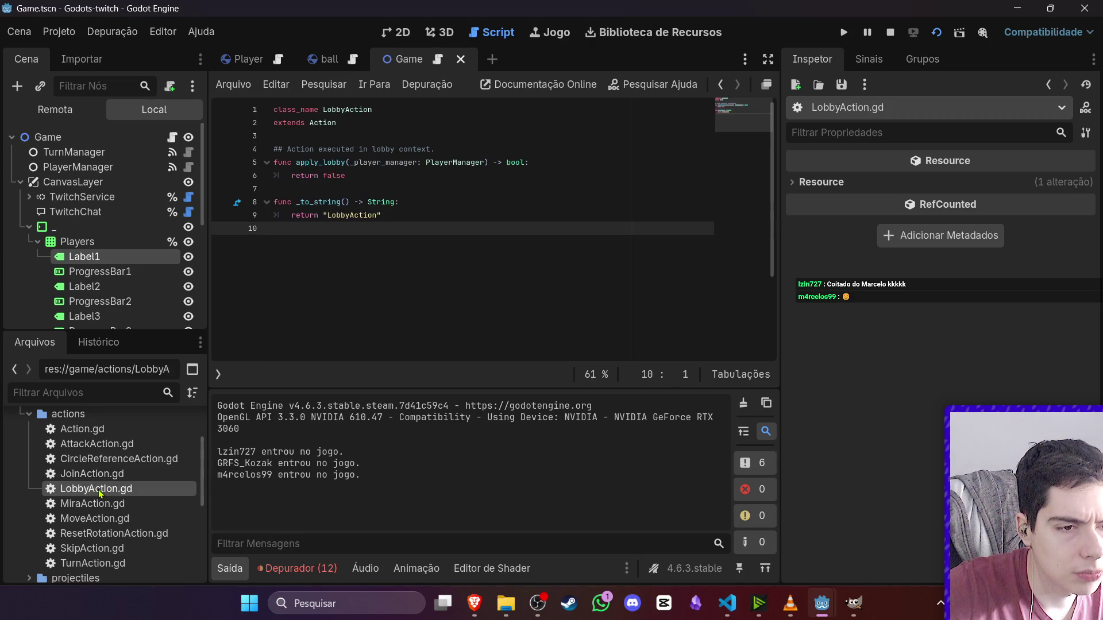
left_click(100, 475)
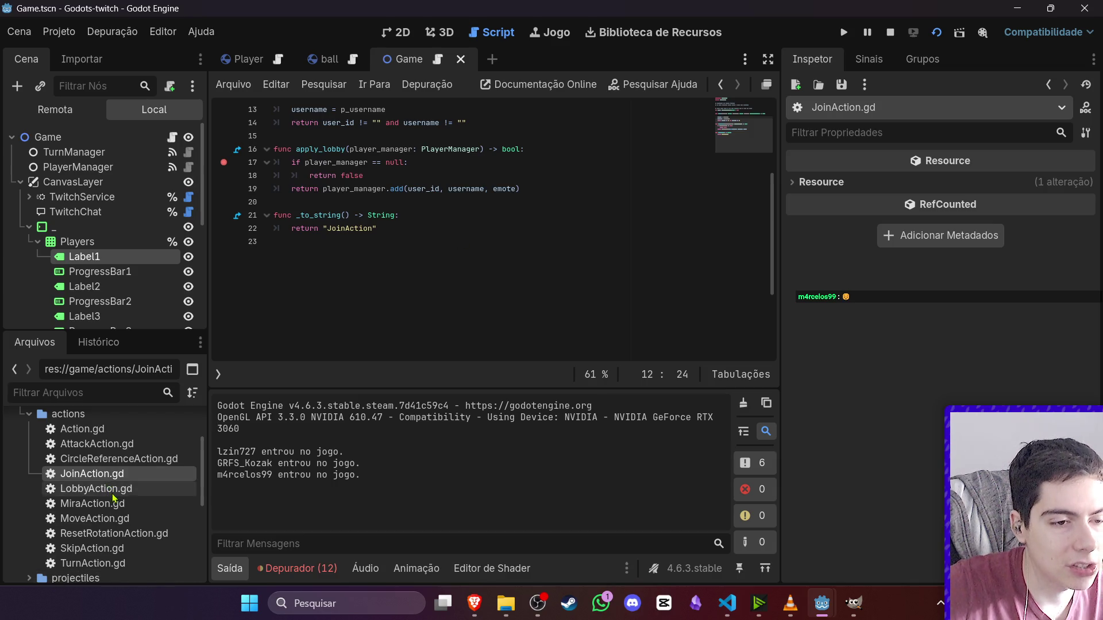
scroll(343, 303, "up", 2)
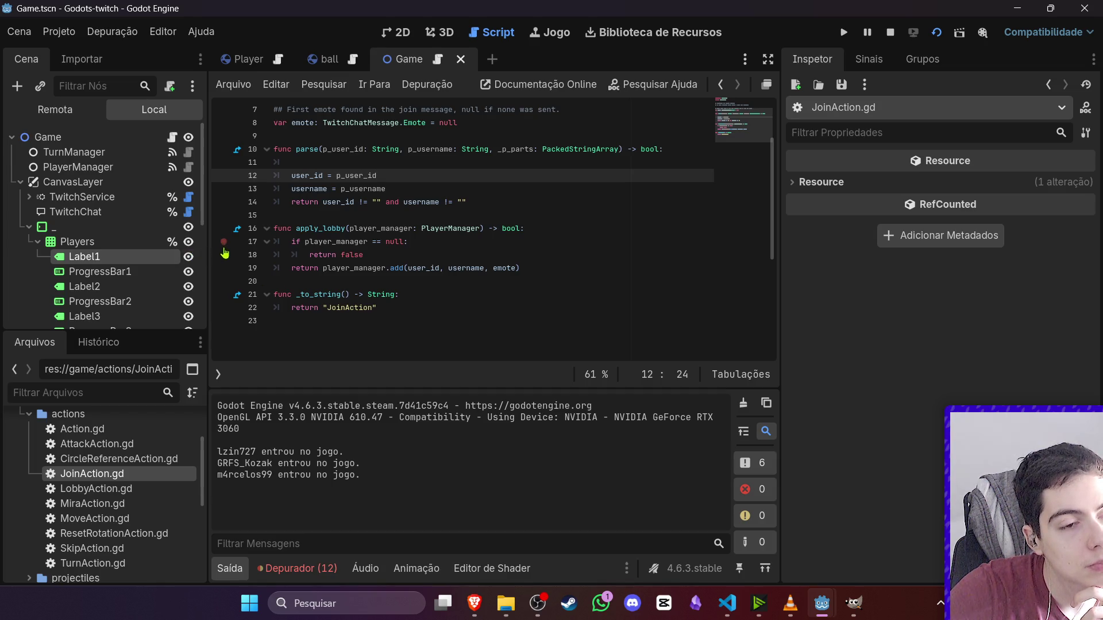
- Reopen LobbyCommandParser.gd and set a breakpoint on line 23's action.parse check
scroll(147, 547, "down", 3)
scroll(148, 546, "down", 4)
double_click(147, 523)
double_click(147, 536)
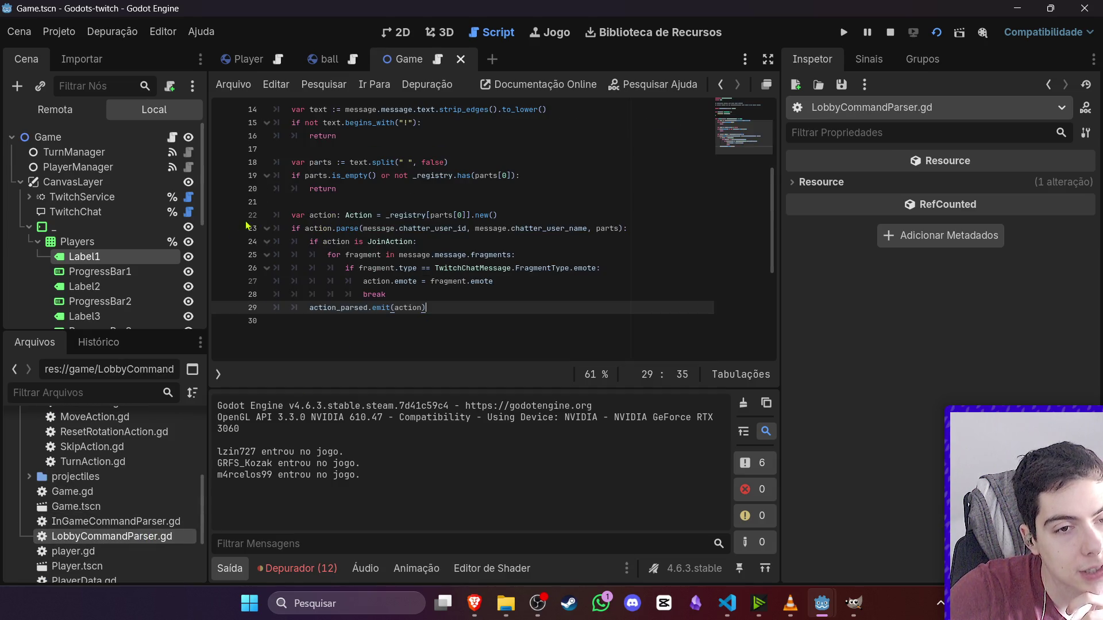
left_click(224, 228)
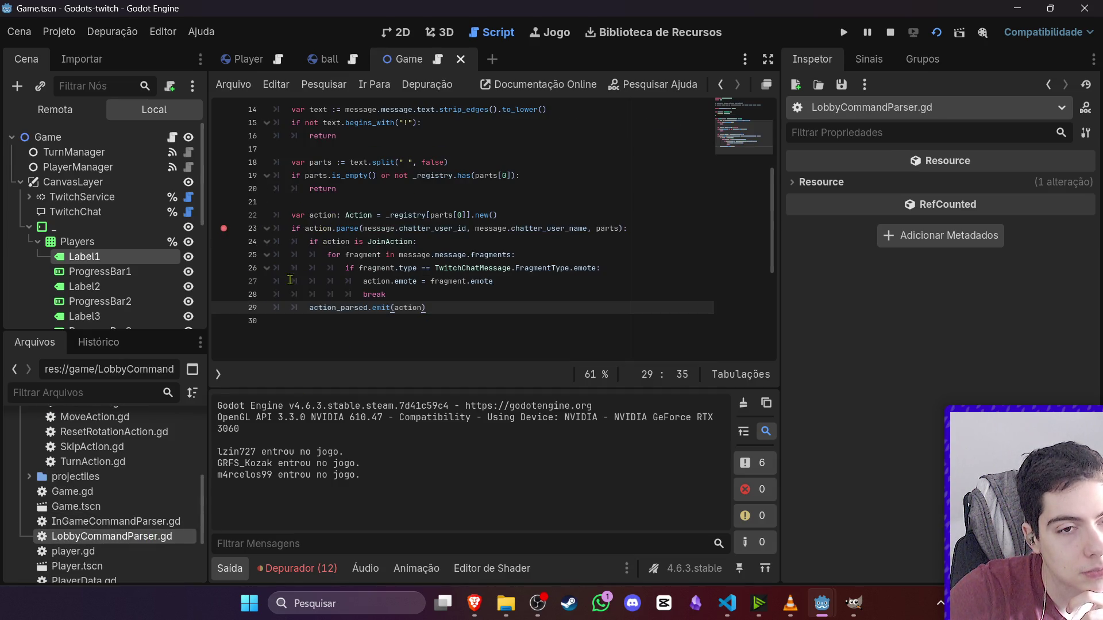
- Run to the line 23 breakpoint and inspect the stack variables. Then remove the breakpoint and resume
key("F5")
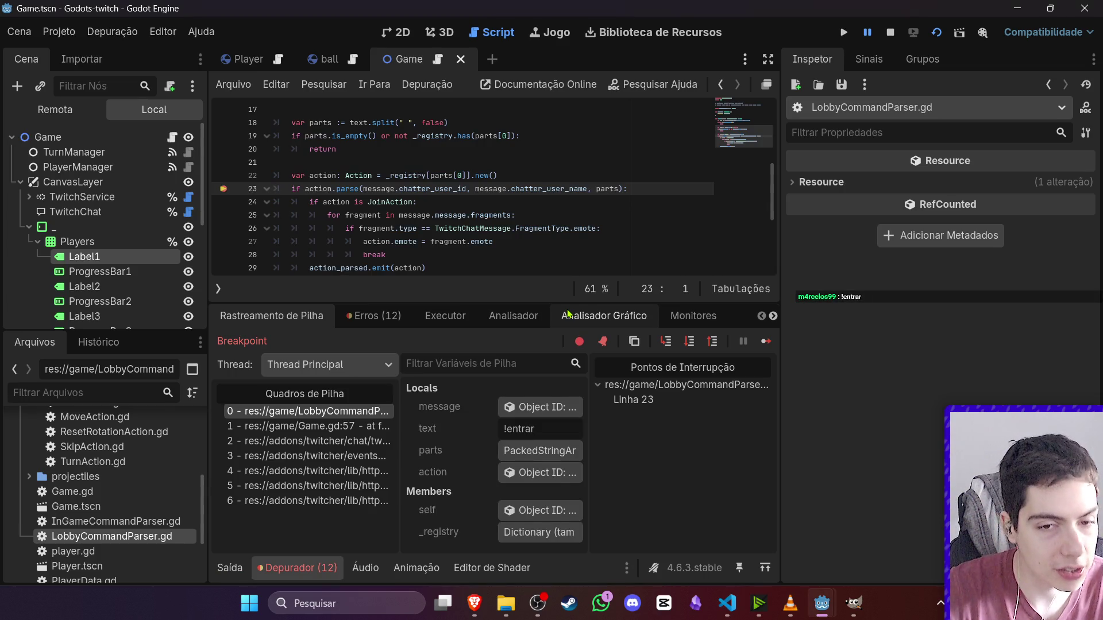
left_click_drag(589, 436, 673, 415)
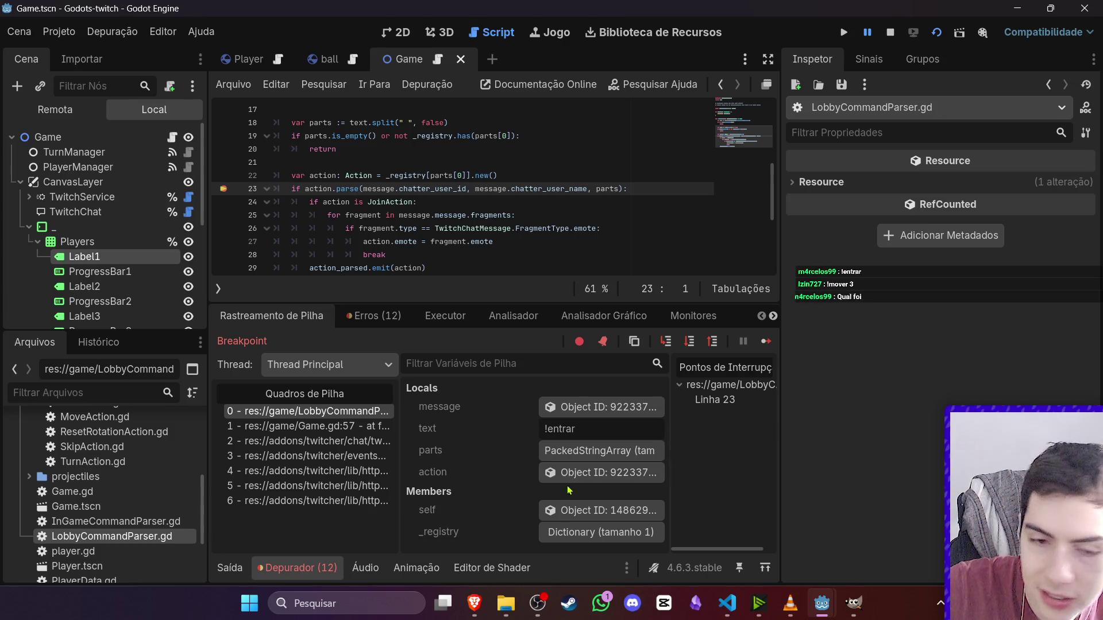
scroll(349, 236, "up", 1)
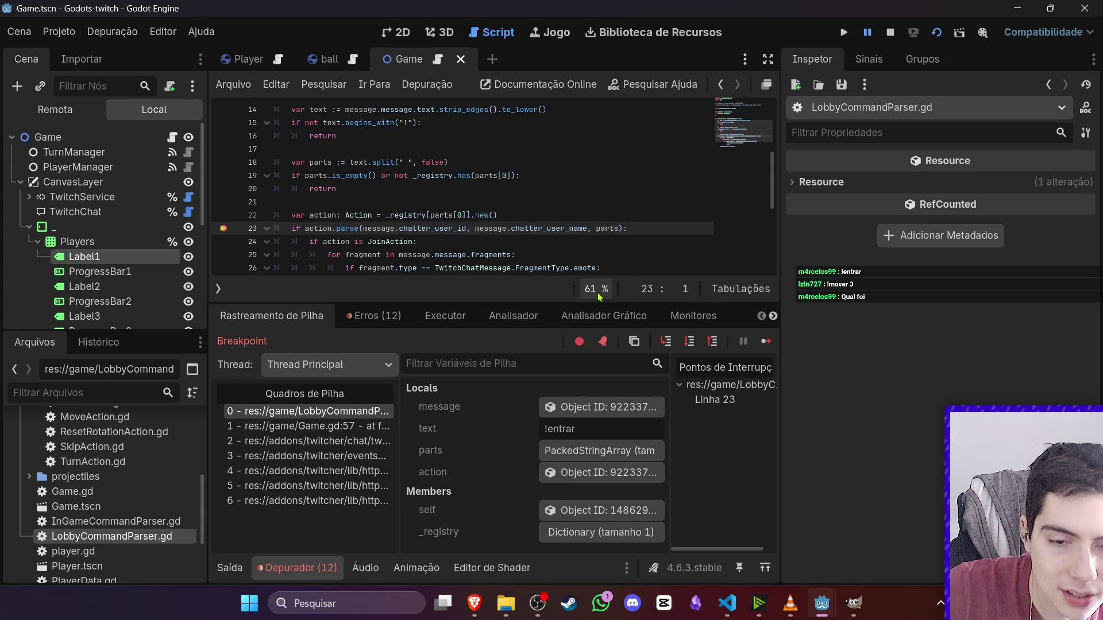
scroll(316, 253, "down", 1)
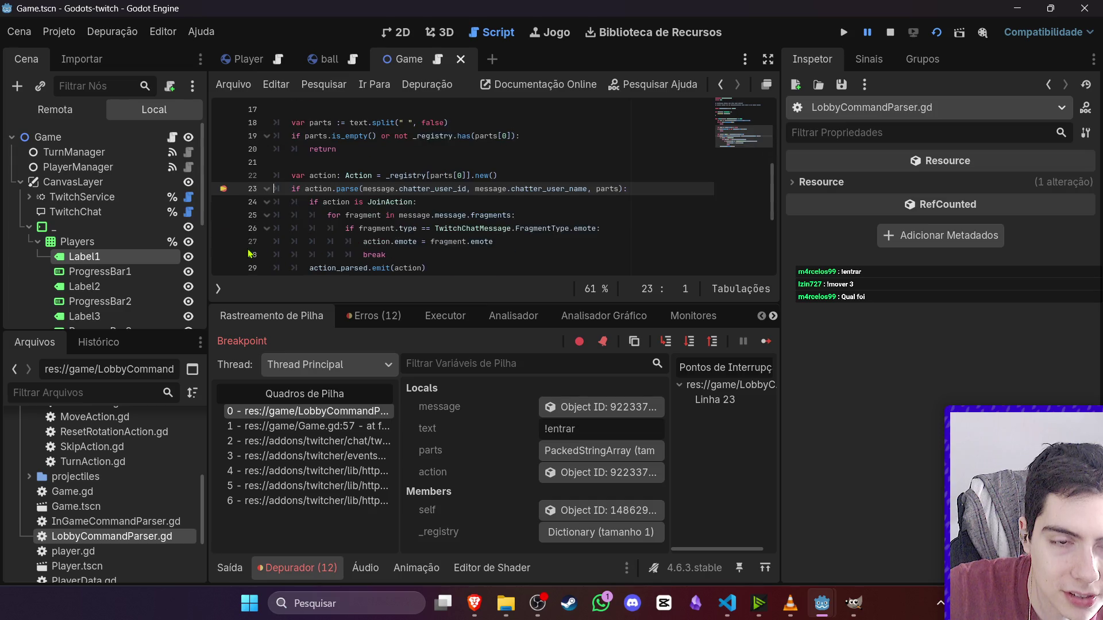
left_click(223, 190)
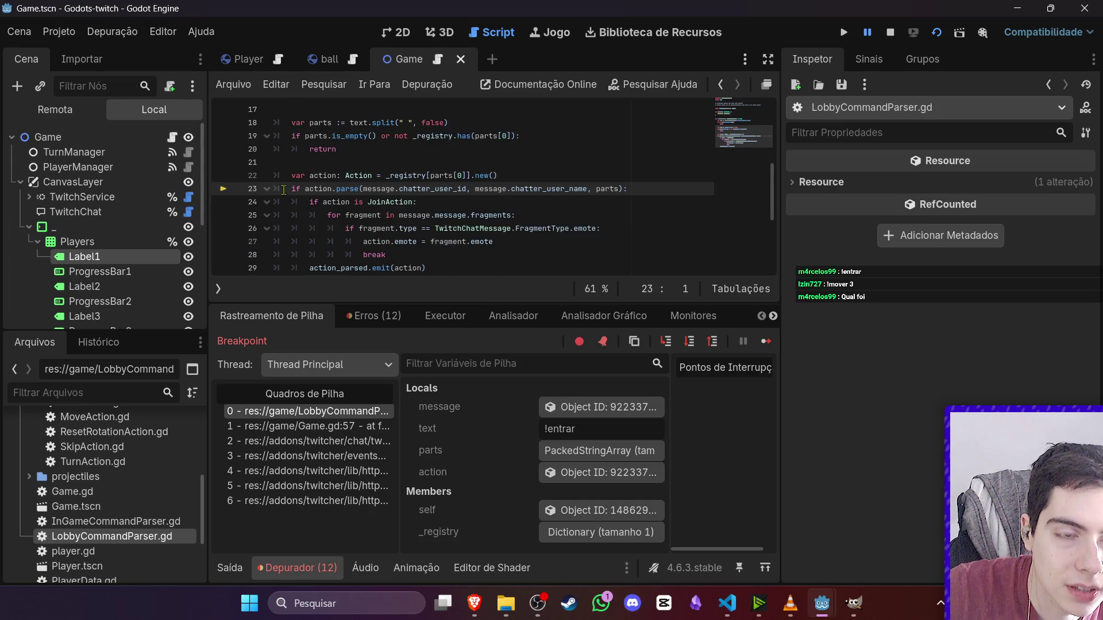
left_click(766, 341)
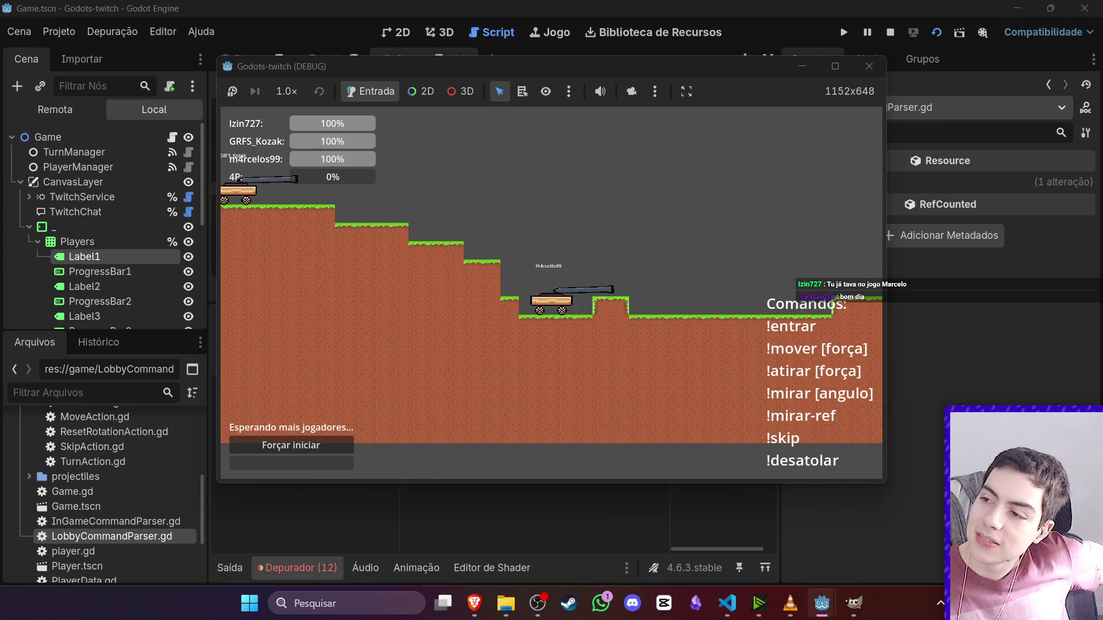
- Review the debugger's Errors tab and the Output log, then stop the running game
key("alt+Tab")
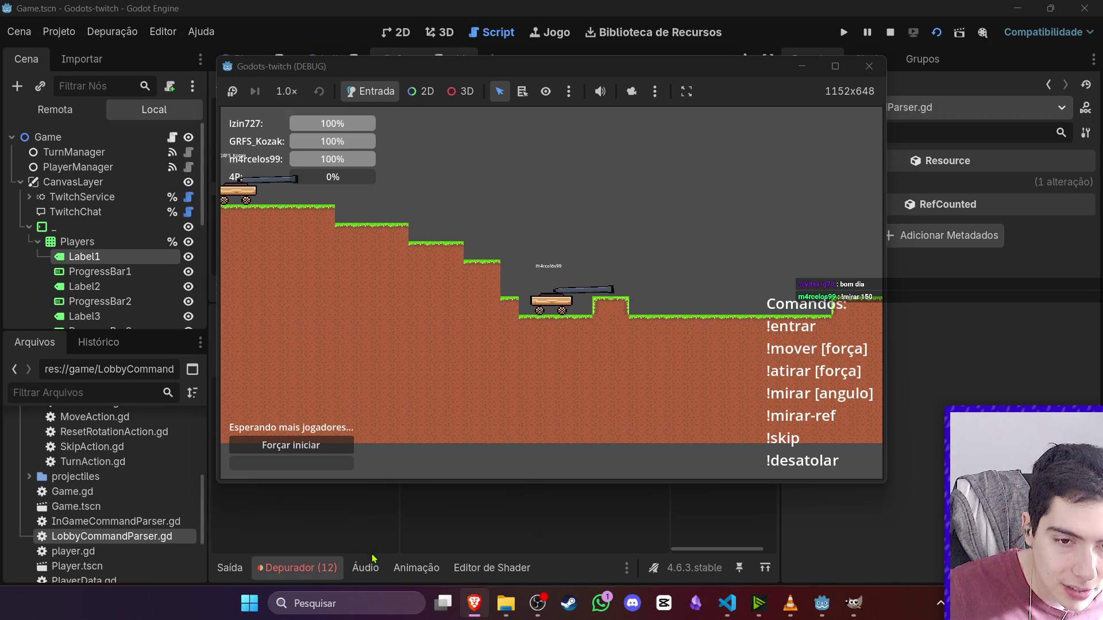
left_click(287, 569)
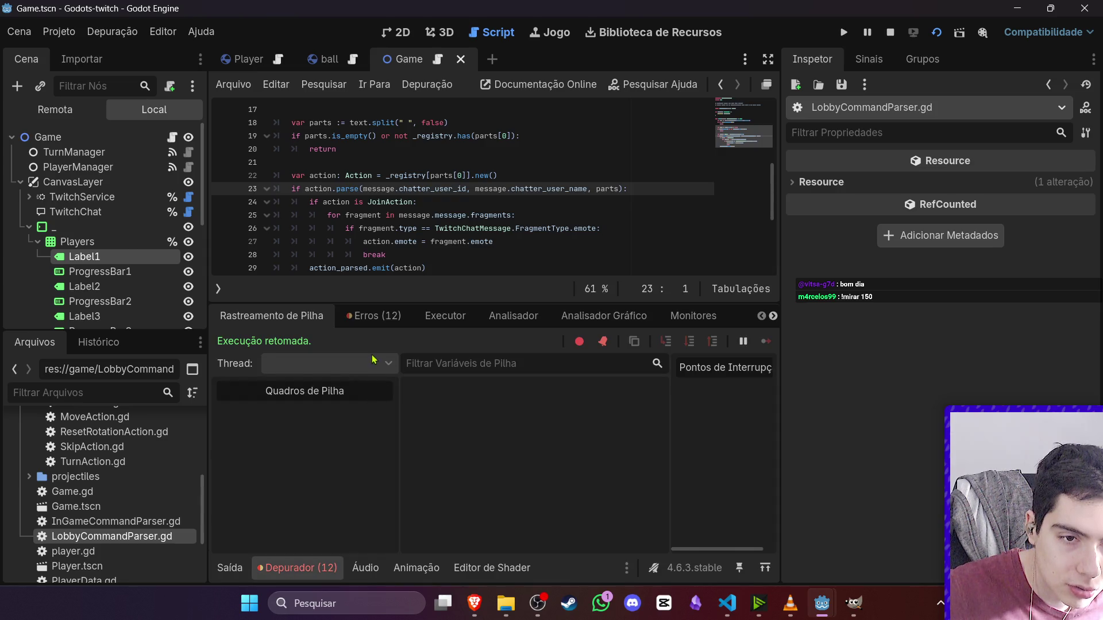
left_click(374, 316)
scroll(415, 465, "down", 5)
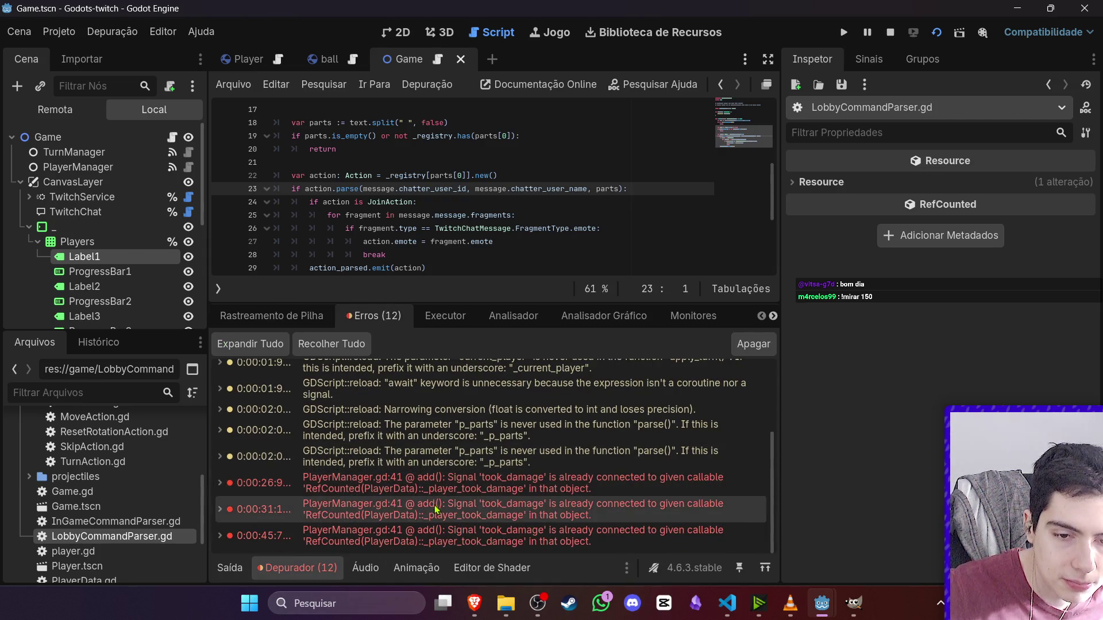
left_click(229, 569)
mouse_move(856, 611)
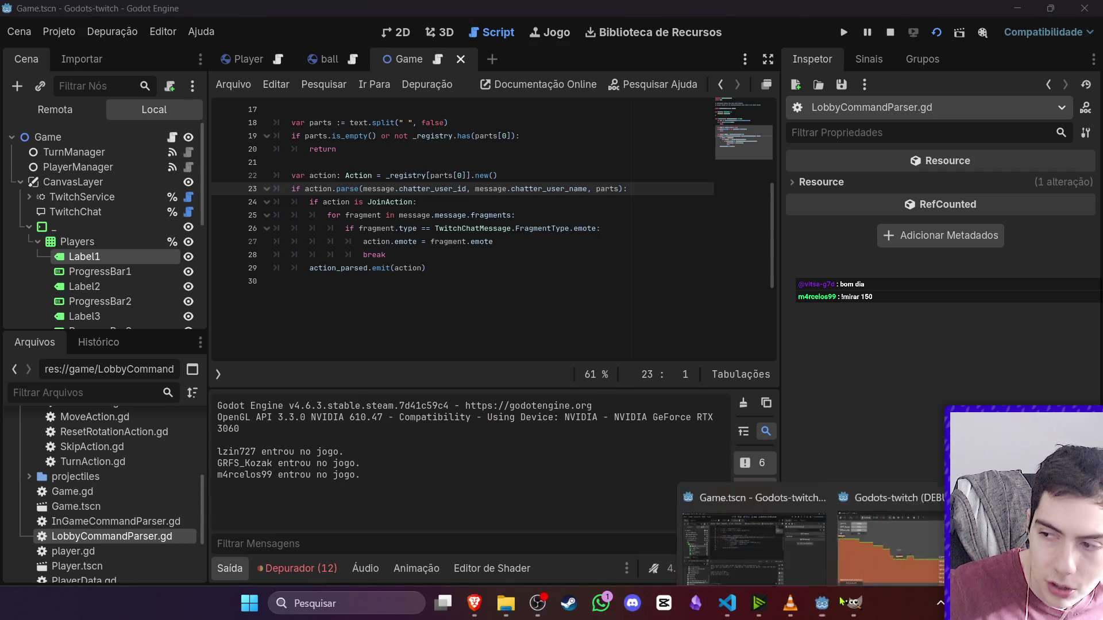
left_click(988, 535)
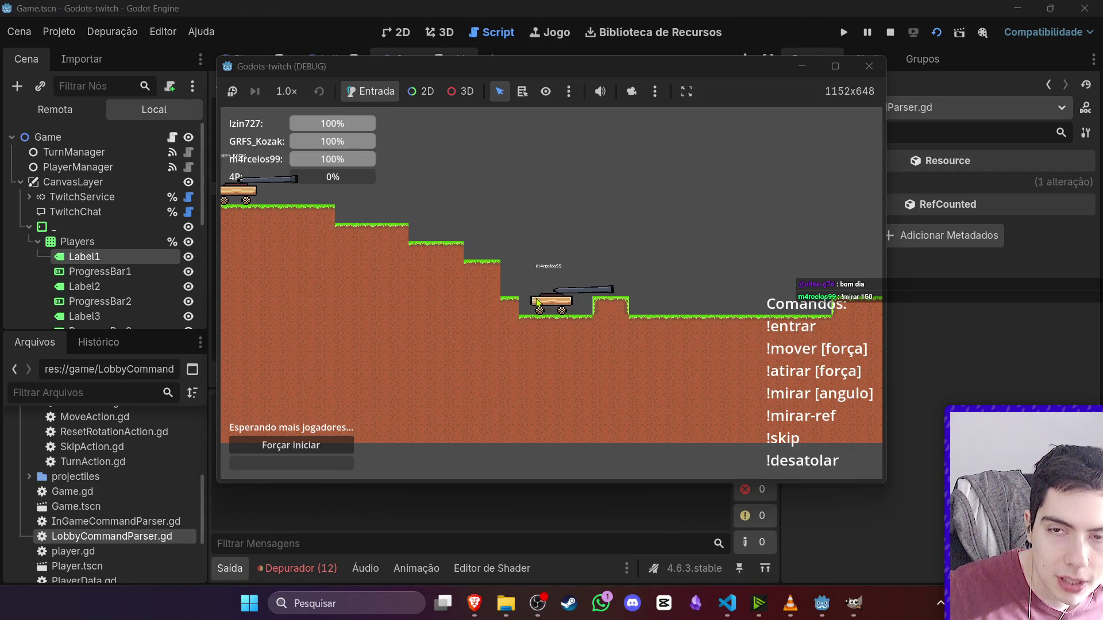
left_click(891, 33)
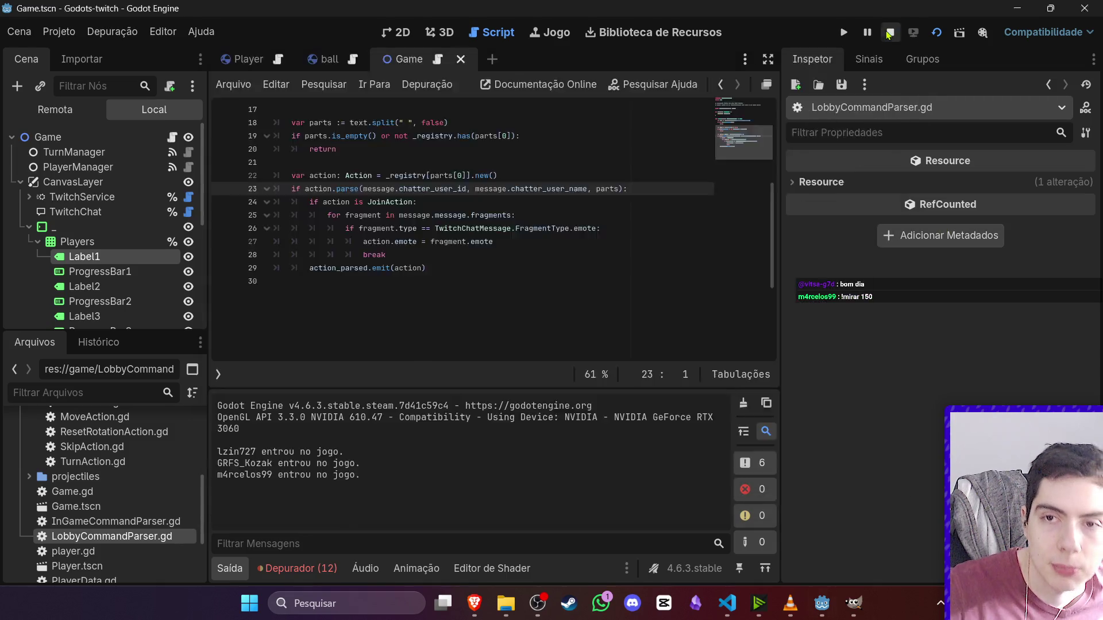
- Filter FileSystem by 'Test', expand RoundInformation and open TurnProgressBar's script
left_click(95, 394)
type("Test")
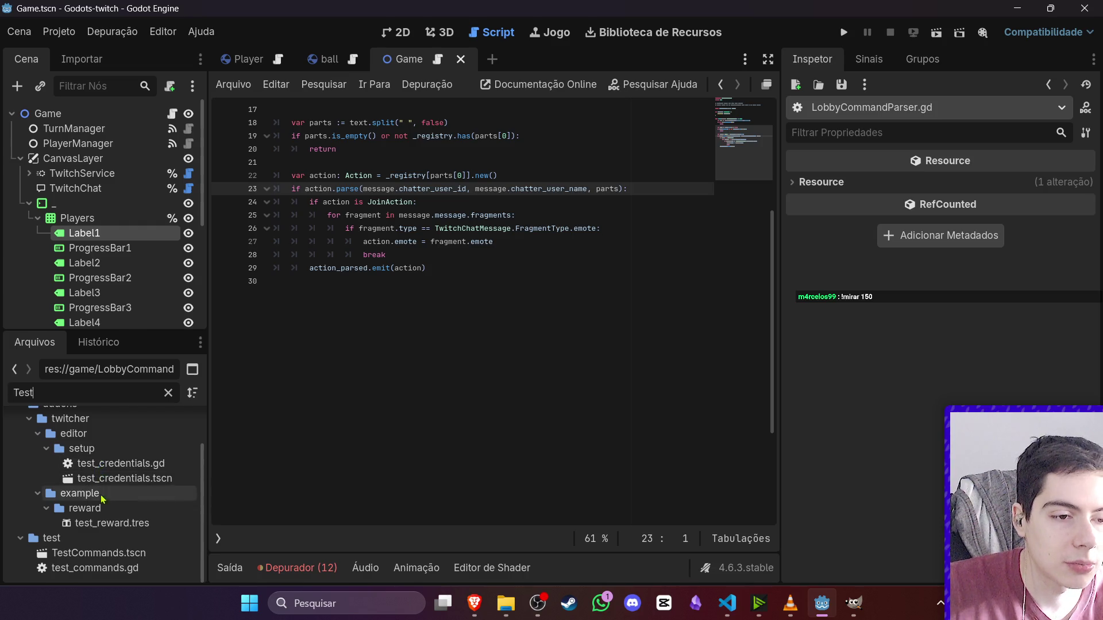
scroll(190, 172, "down", 3)
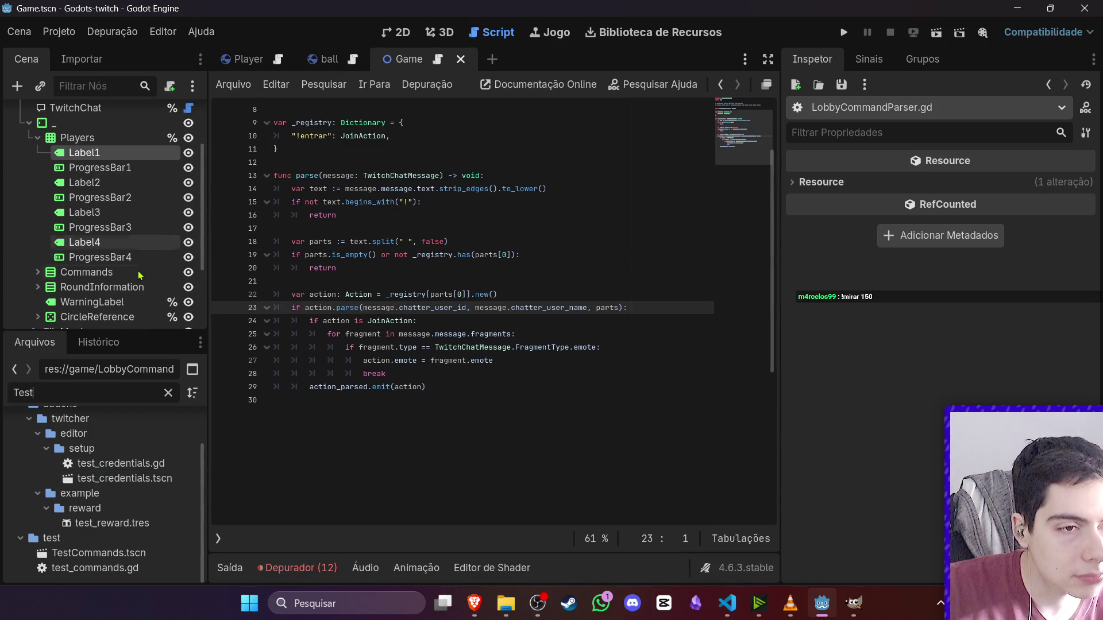
scroll(180, 278, "down", 2)
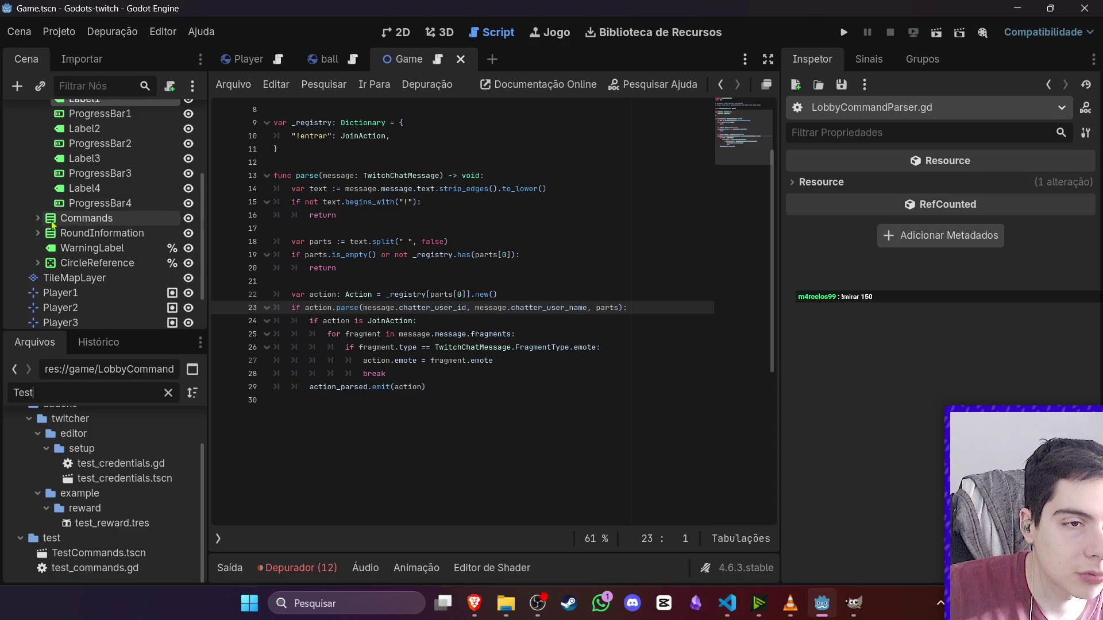
left_click(38, 232)
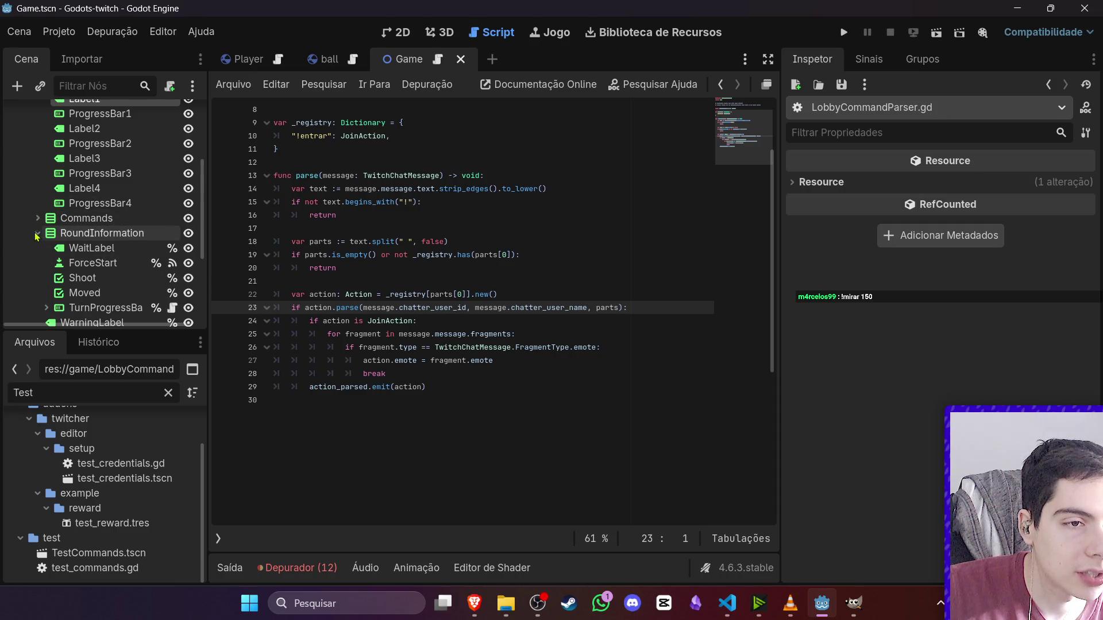
scroll(166, 253, "down", 2)
left_click(172, 258)
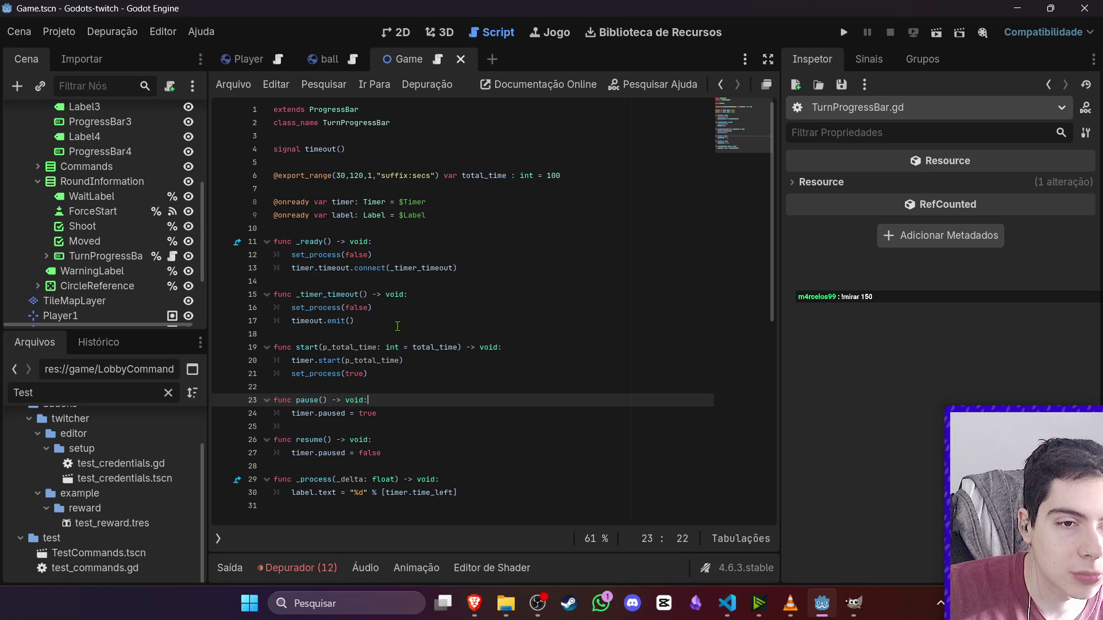
- Glance at the 2D view and Game.gd, then return to TurnProgressBar.gd
left_click(402, 32)
scroll(465, 276, "up", 6)
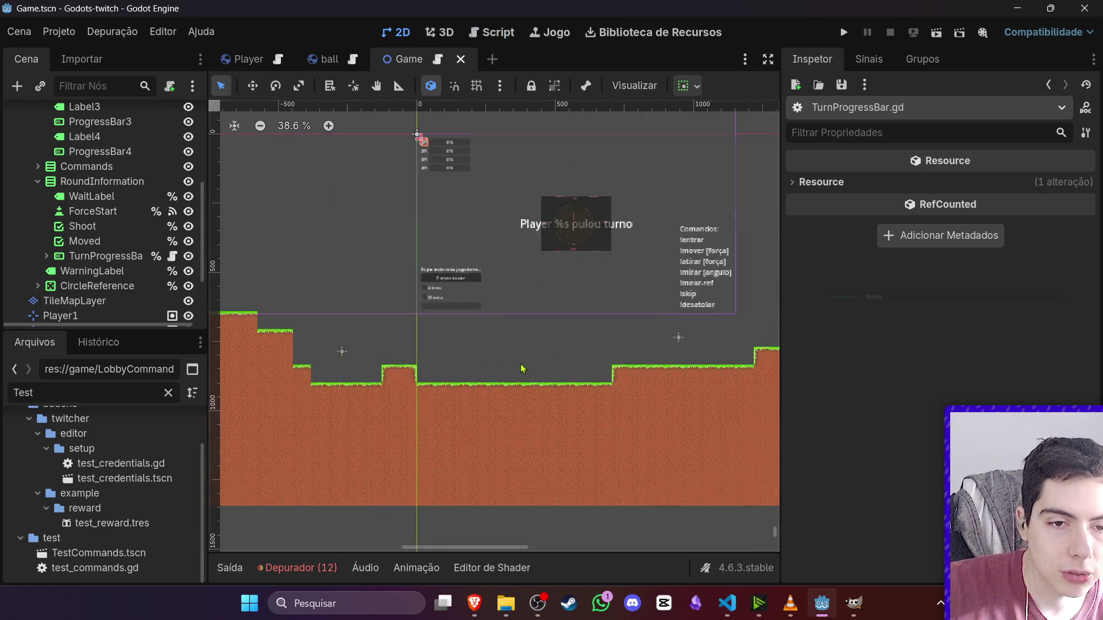
scroll(167, 261, "up", 3)
scroll(166, 262, "up", 5)
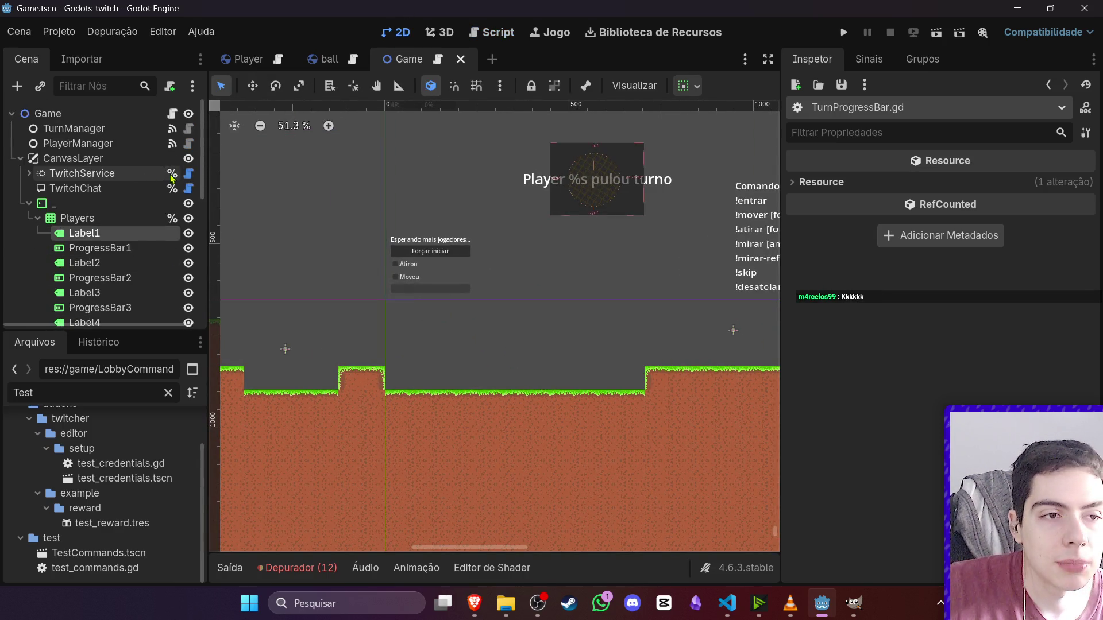
left_click(173, 113)
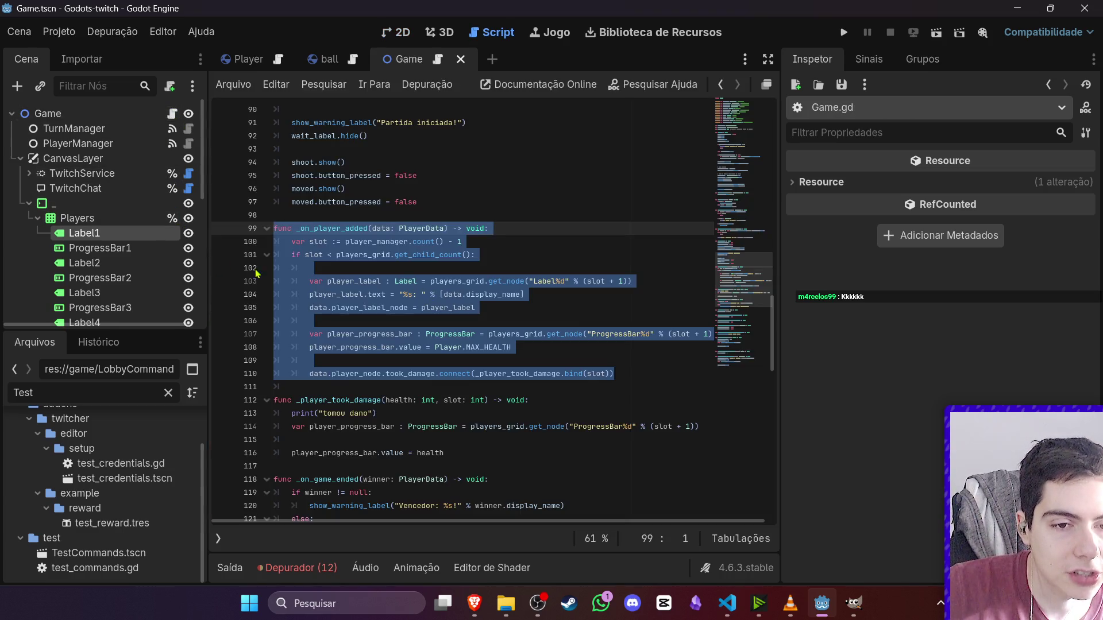
scroll(143, 299, "down", 4)
left_click(172, 287)
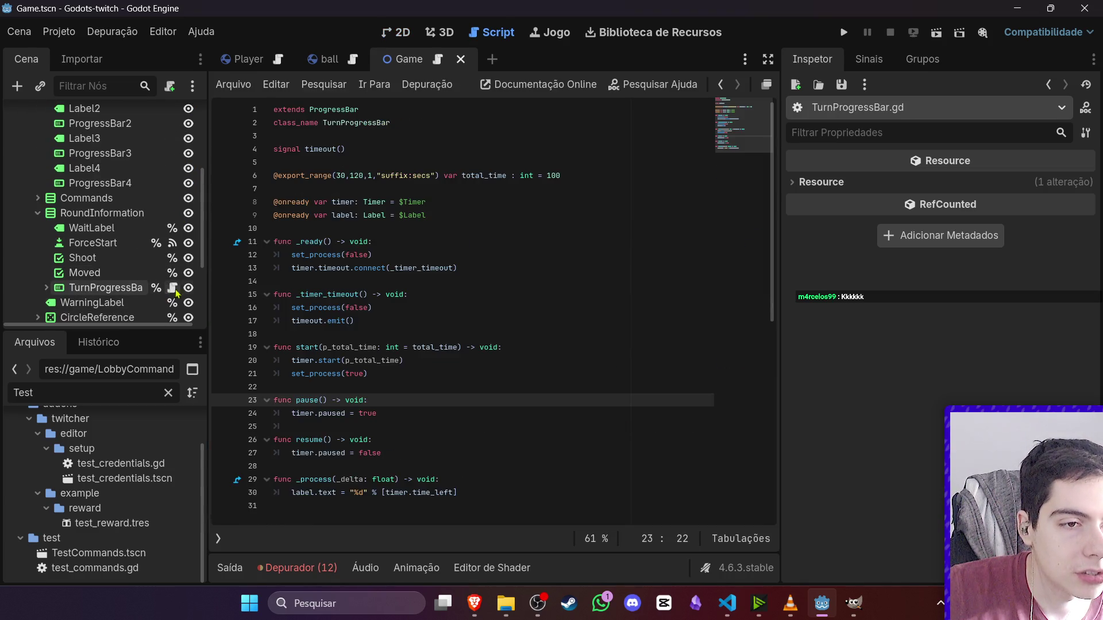
- Insert a blank line after timer.start(p_total_time) in start()
left_click(395, 373)
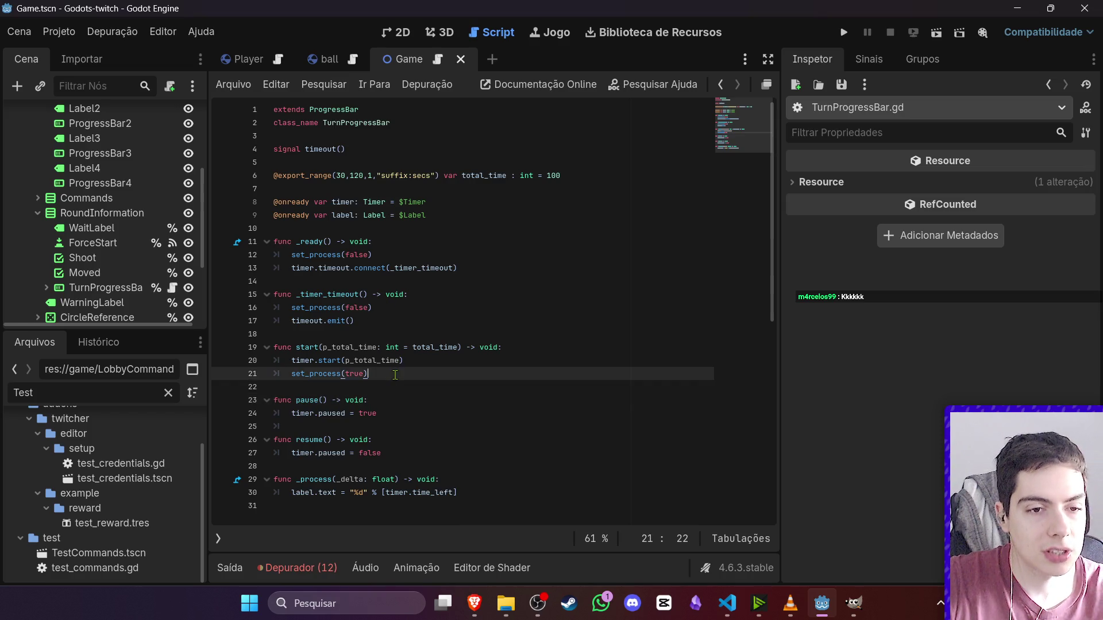
left_click(420, 362)
key("Return")
type("p")
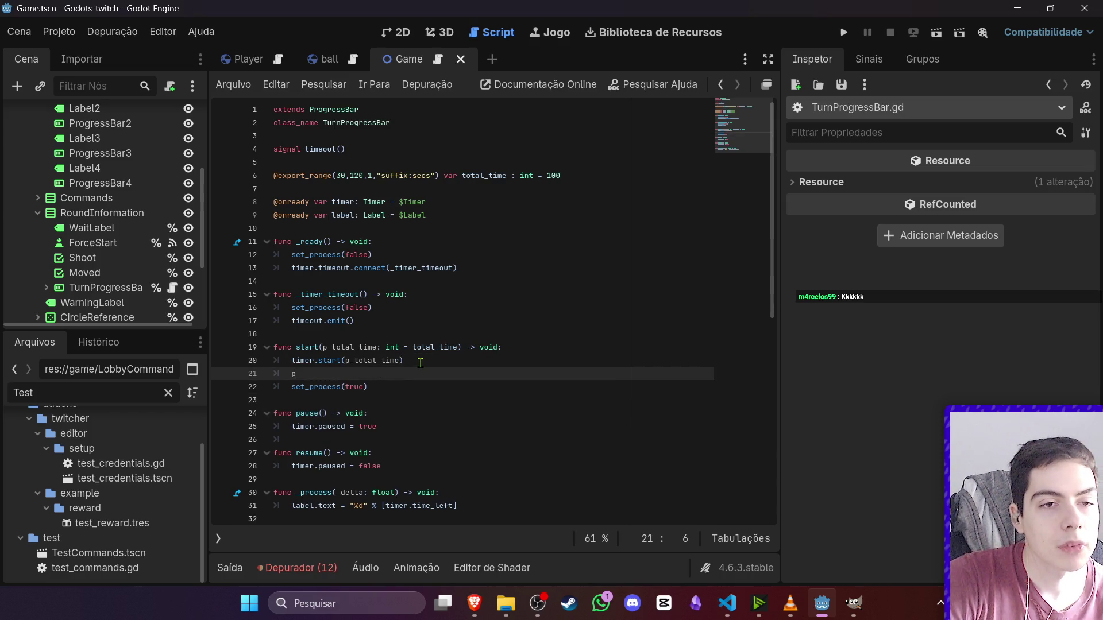
key("BackSpace")
type("v")
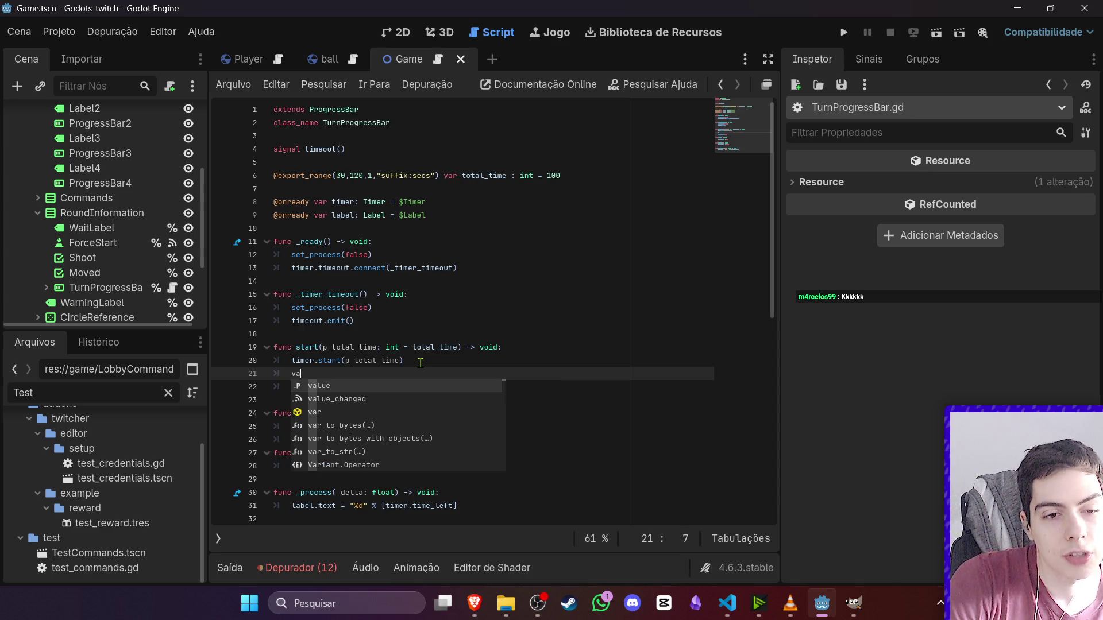
key("BackSpace")
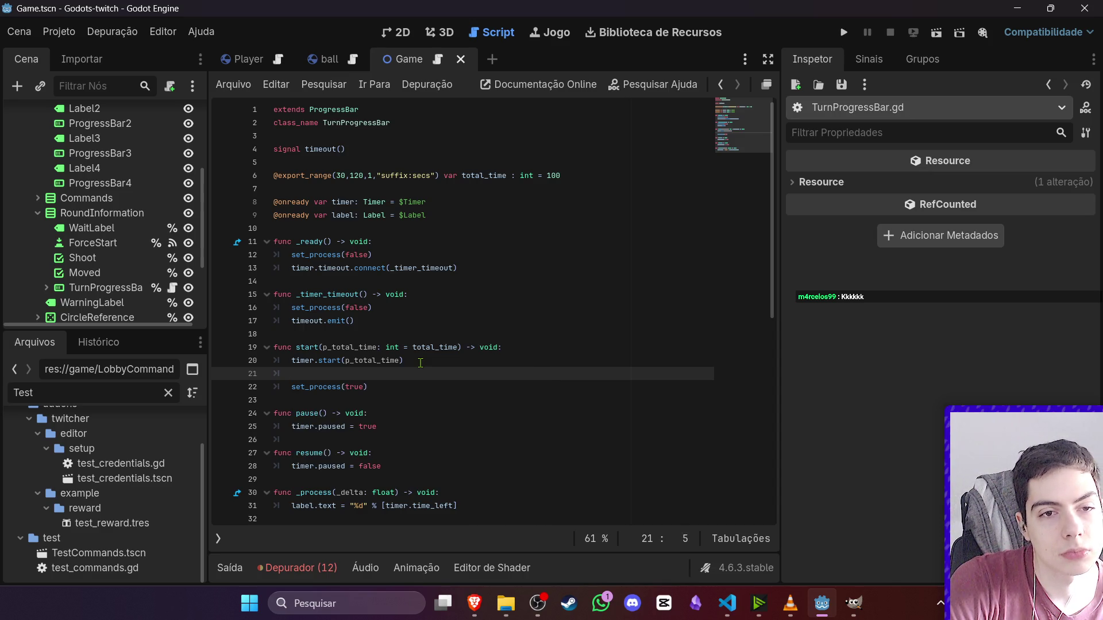
key("BackSpace")
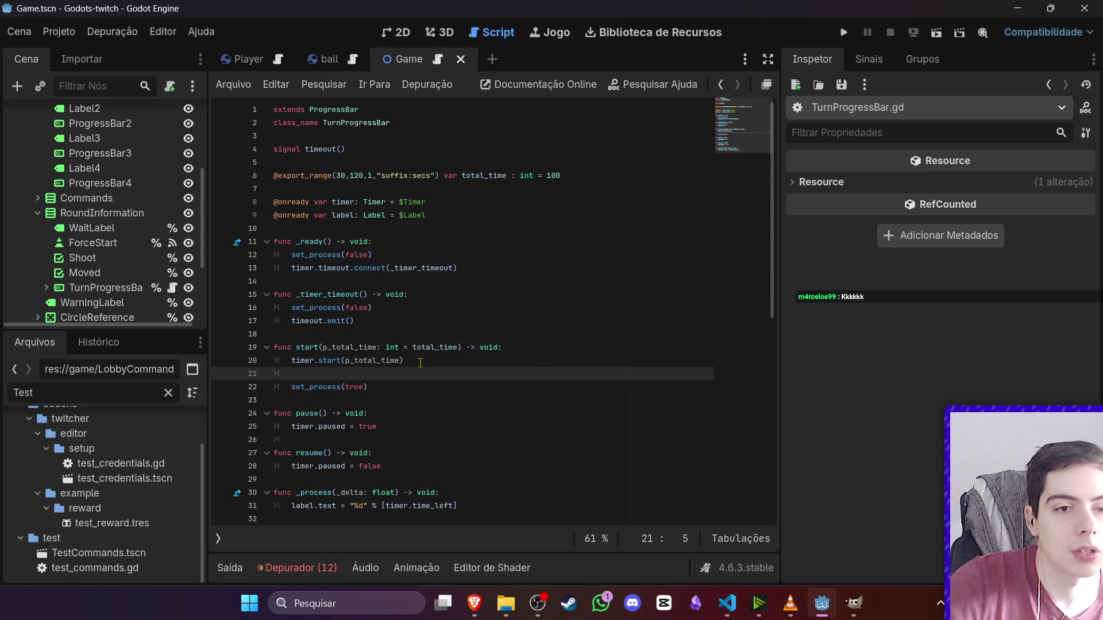
- In _ready, add max_value = total_time after the timer connect line
left_click(434, 256)
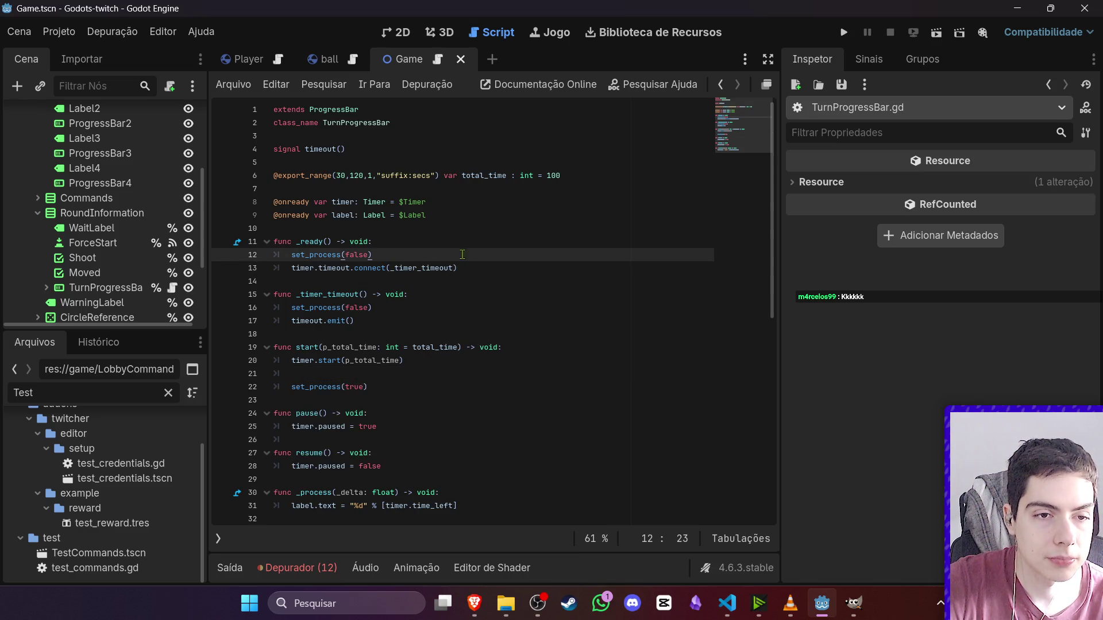
left_click(492, 267)
key("Return")
type("ax_")
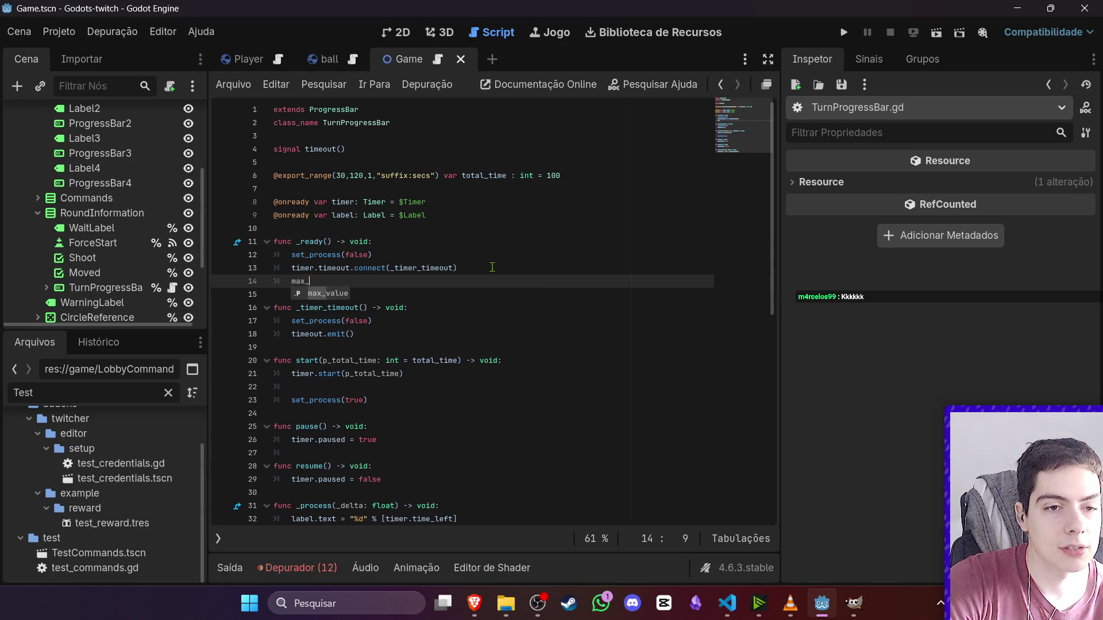
key("Return")
type("= tot")
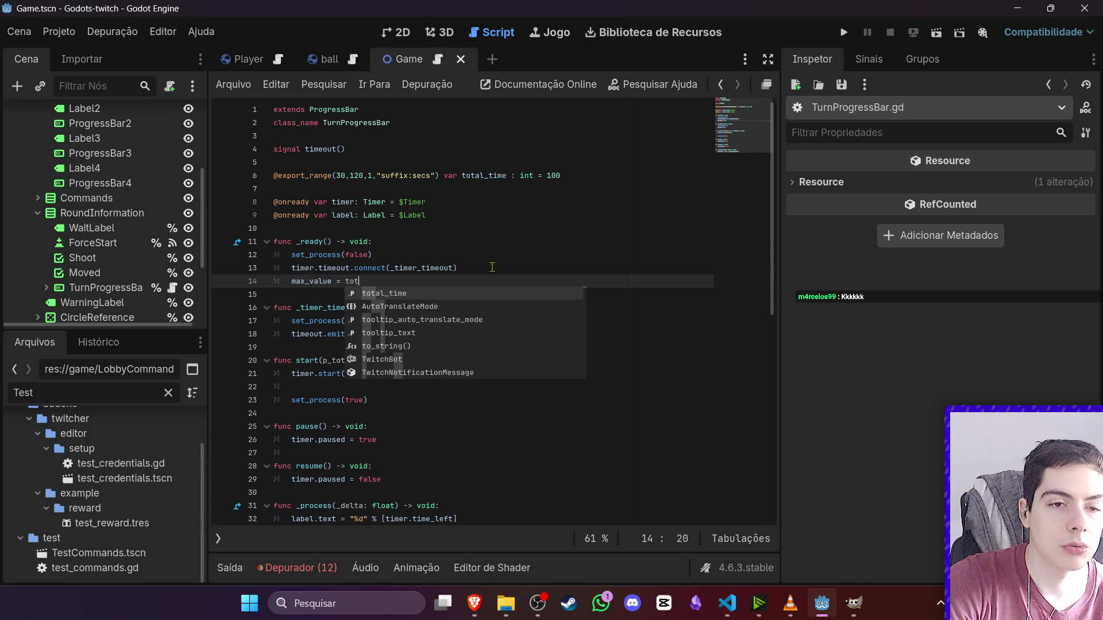
key("Return")
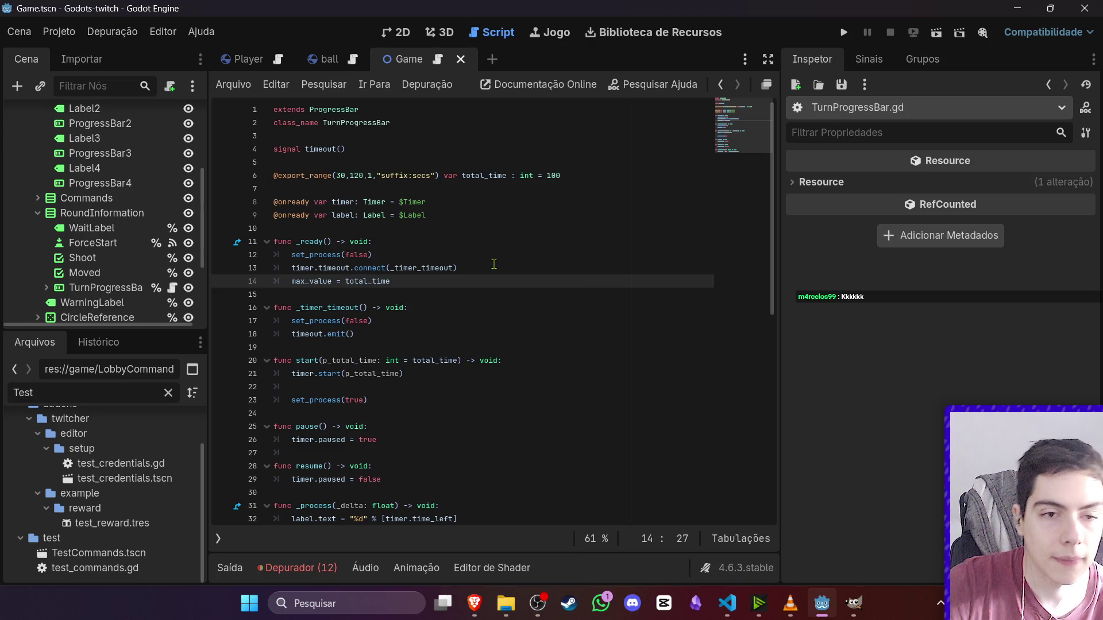
- In start(), set value = p_total_time on the new line
left_click(401, 386)
type("value.")
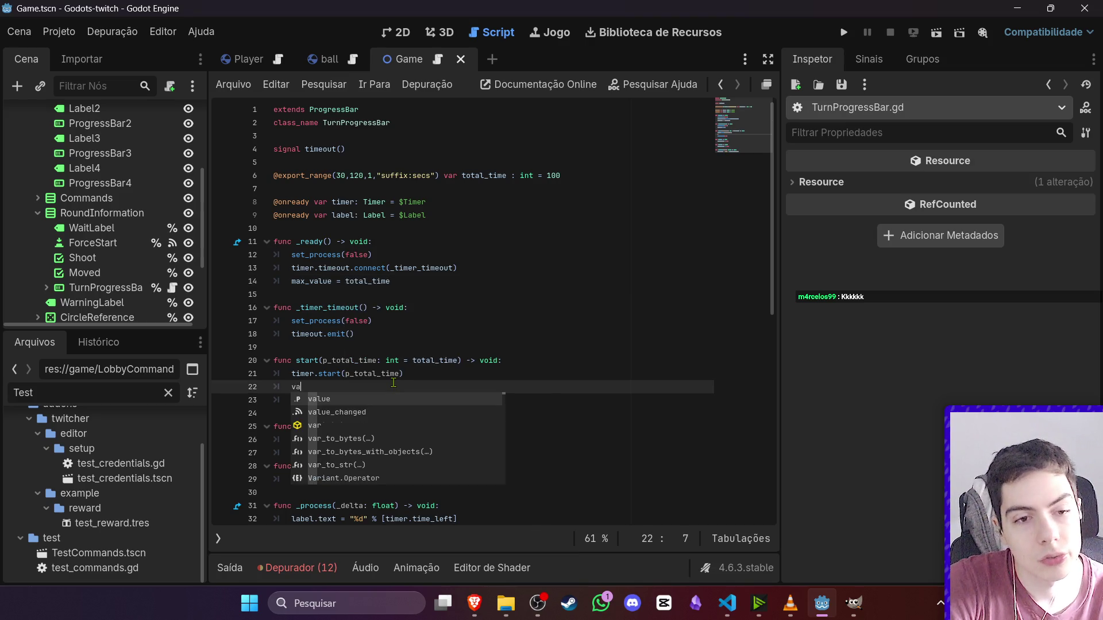
key("Escape")
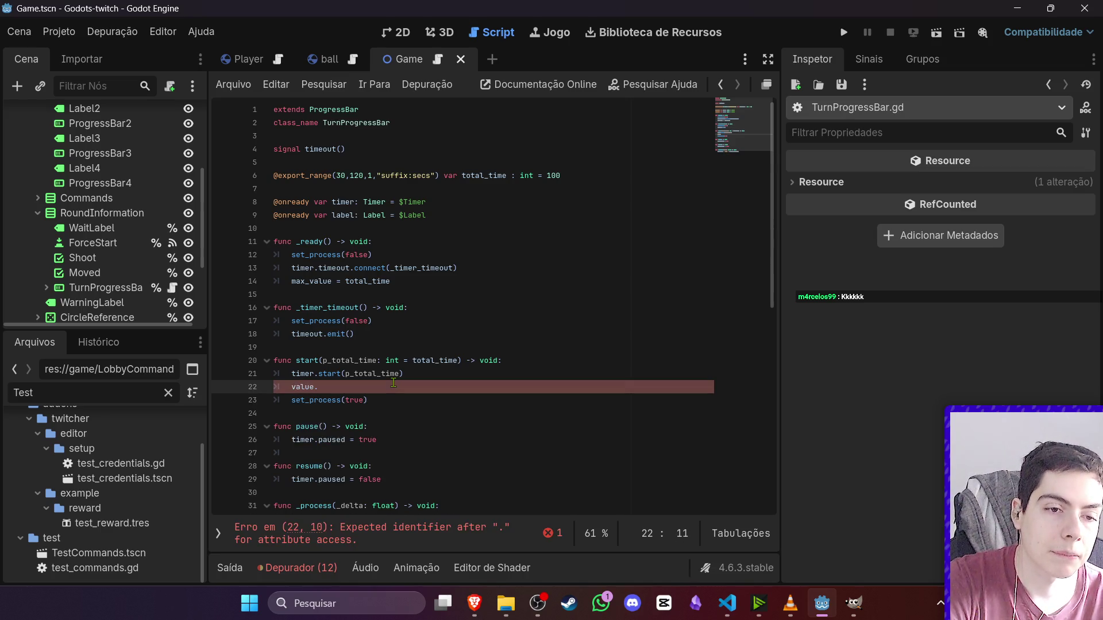
key("BackSpace")
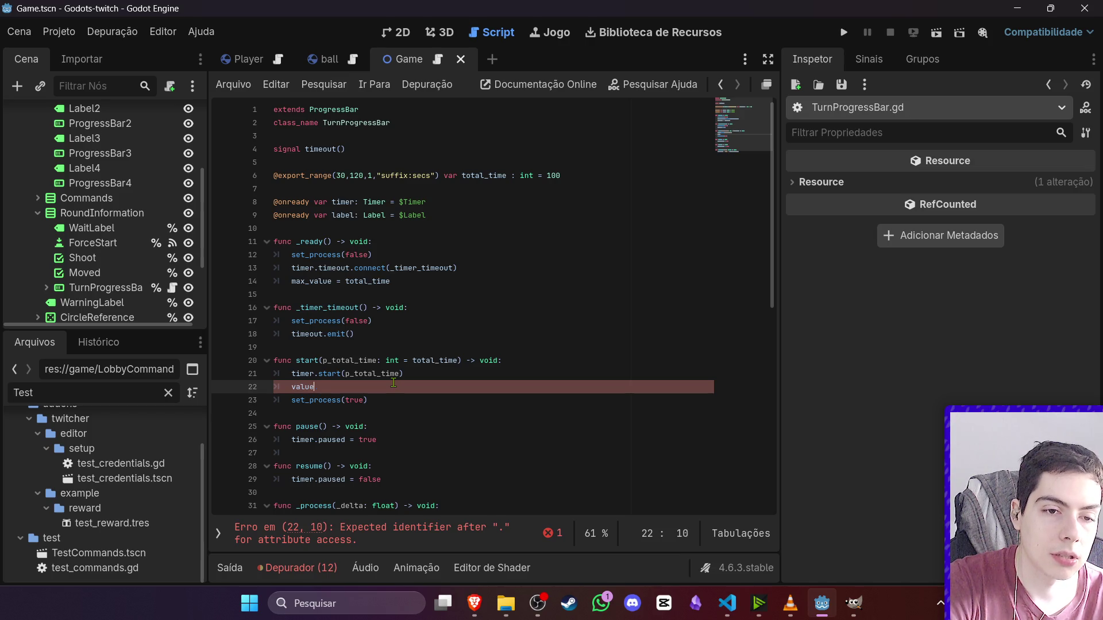
type(" p_")
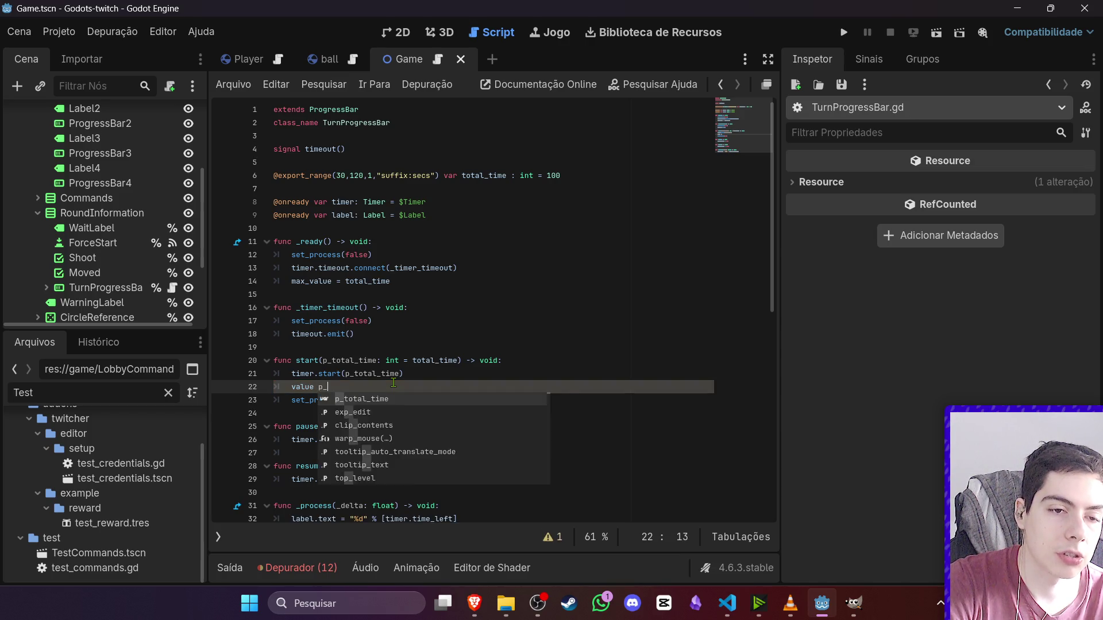
key("BackSpace")
key("BackSpace")
type("= p_total_time")
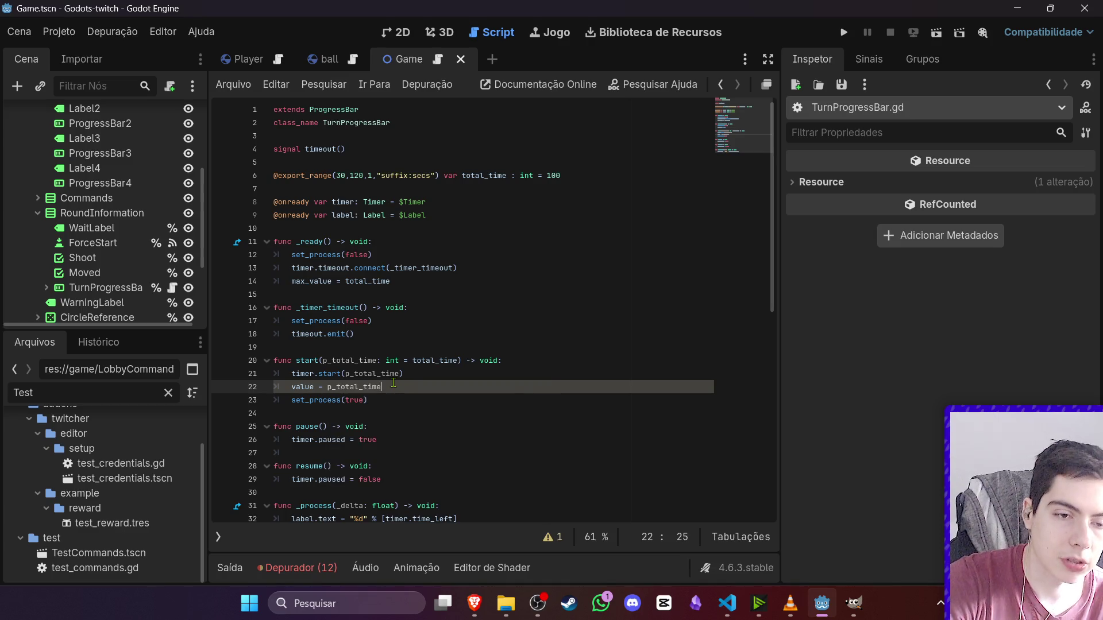
- In _process, make the bar's value follow timer.time_left
scroll(412, 392, "down", 1)
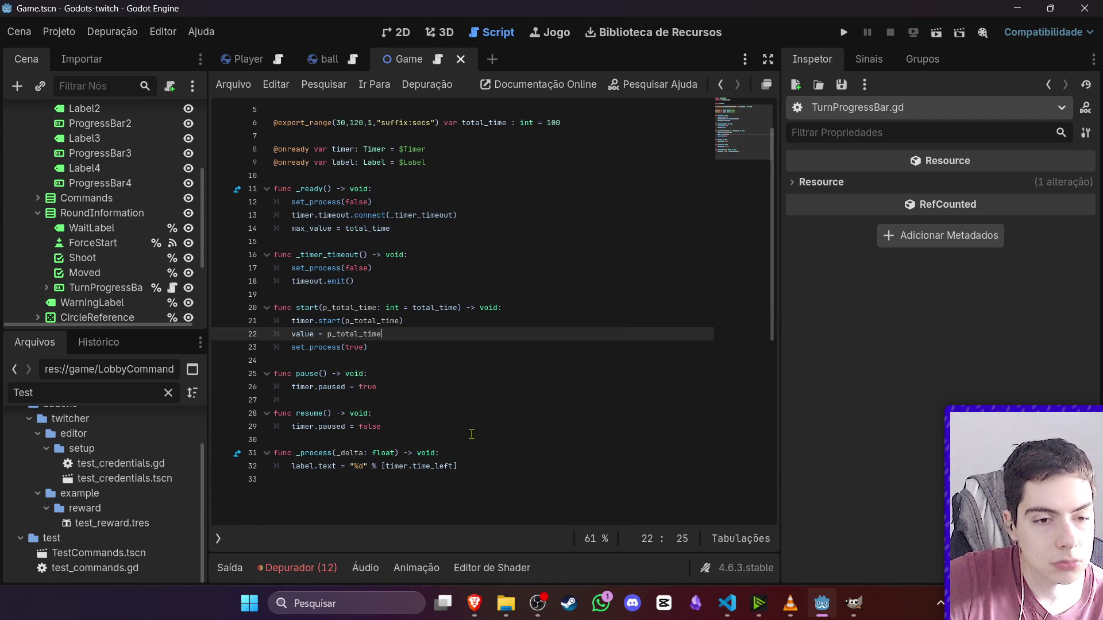
left_click(482, 465)
key("Return")
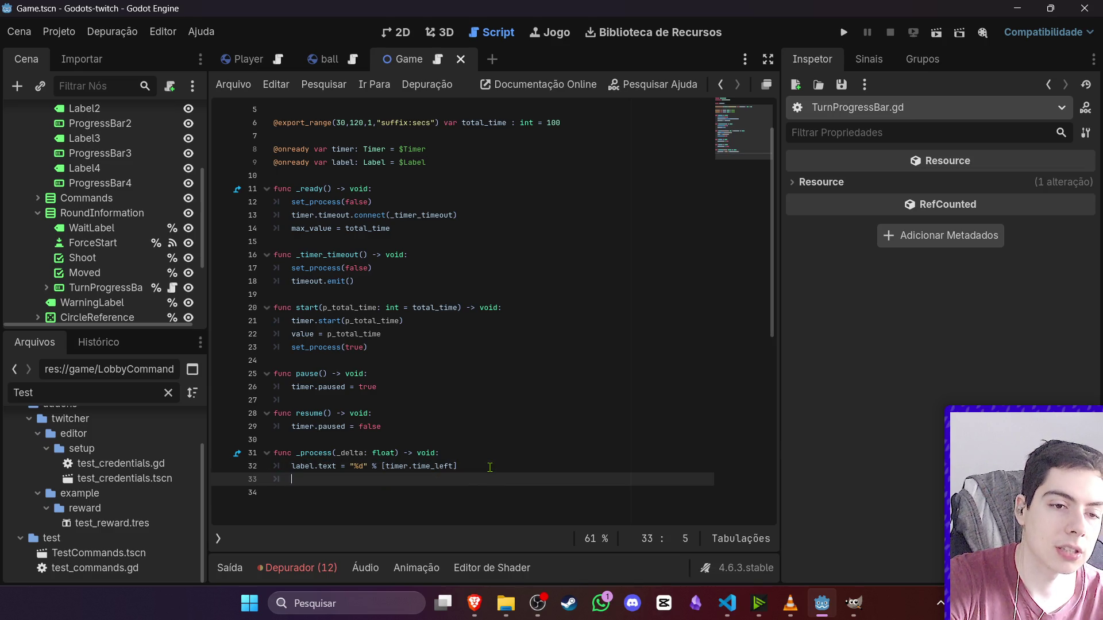
type("value.")
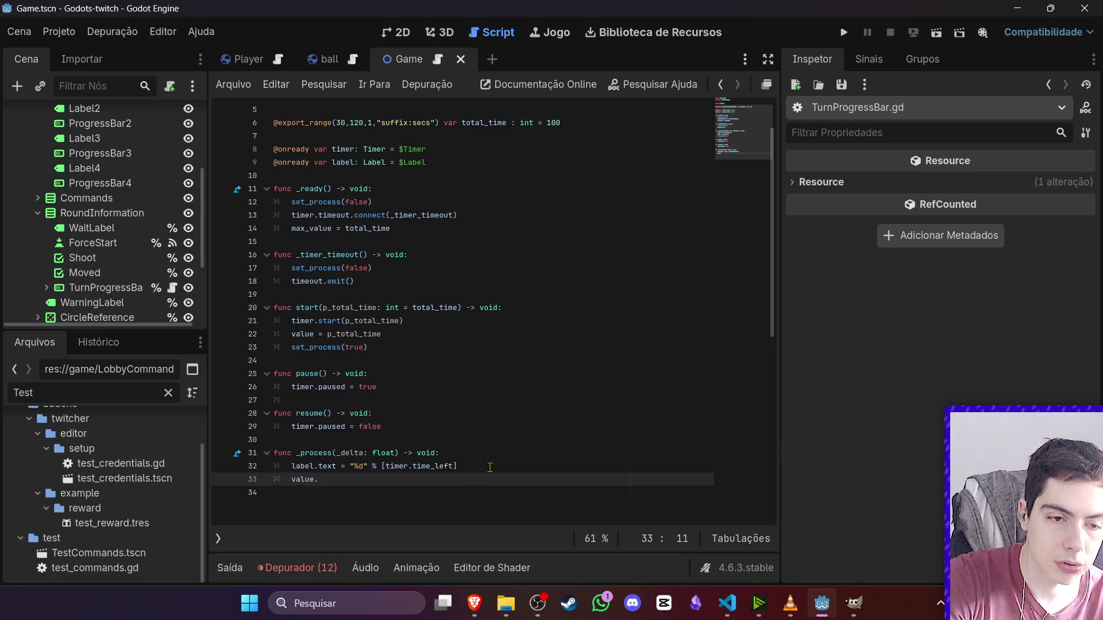
type(" = wait_t")
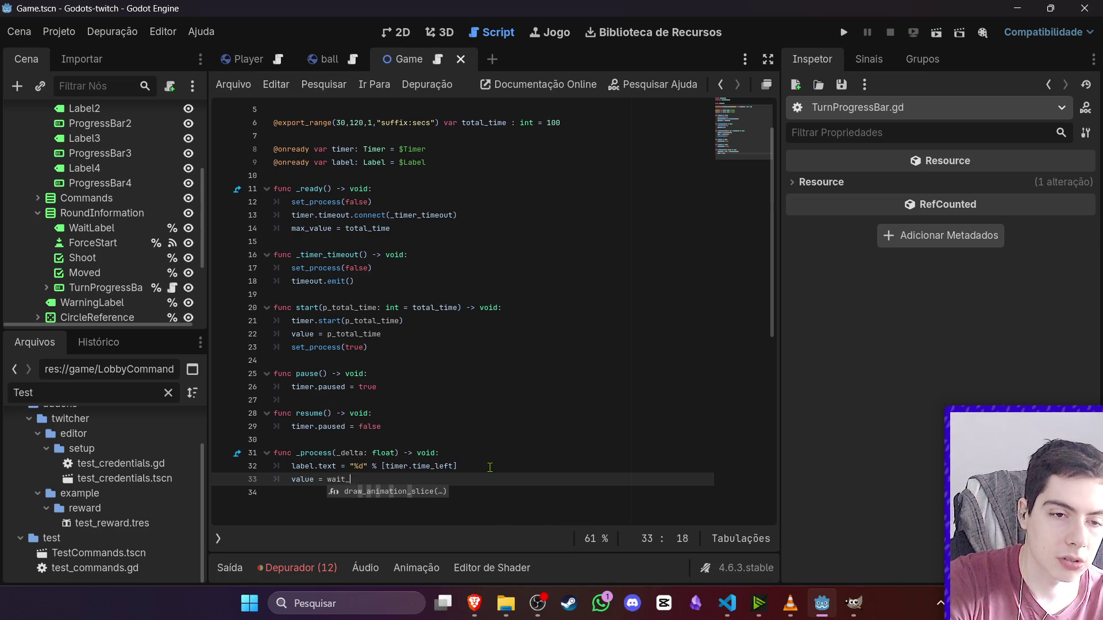
key("BackSpace")
key("BackSpace")
key("BackSpace")
type("timer")
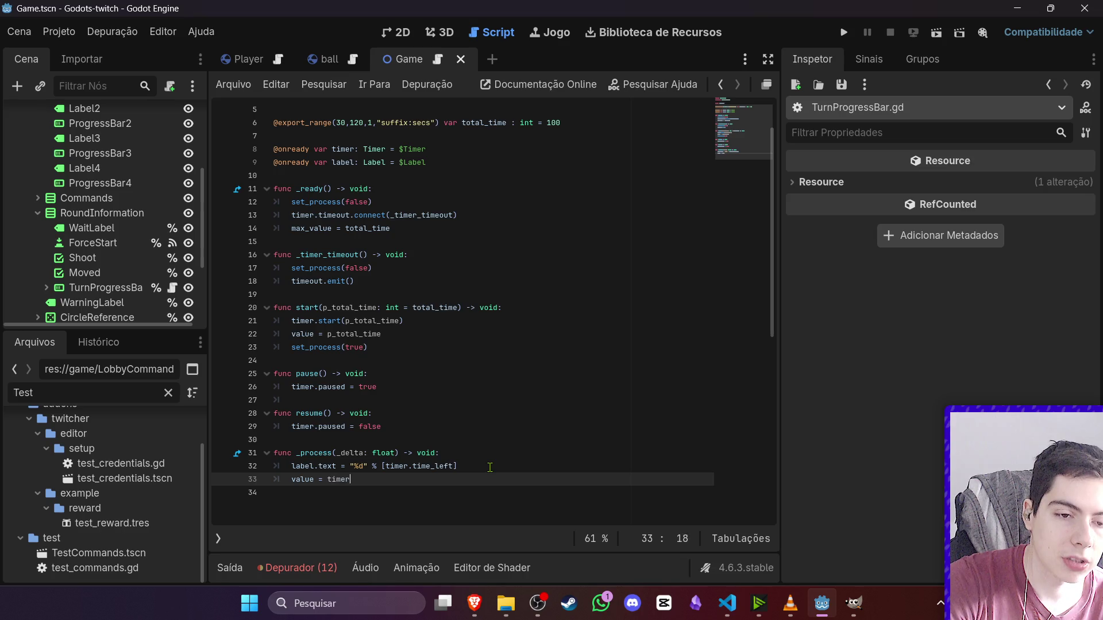
type(".t")
key("Down")
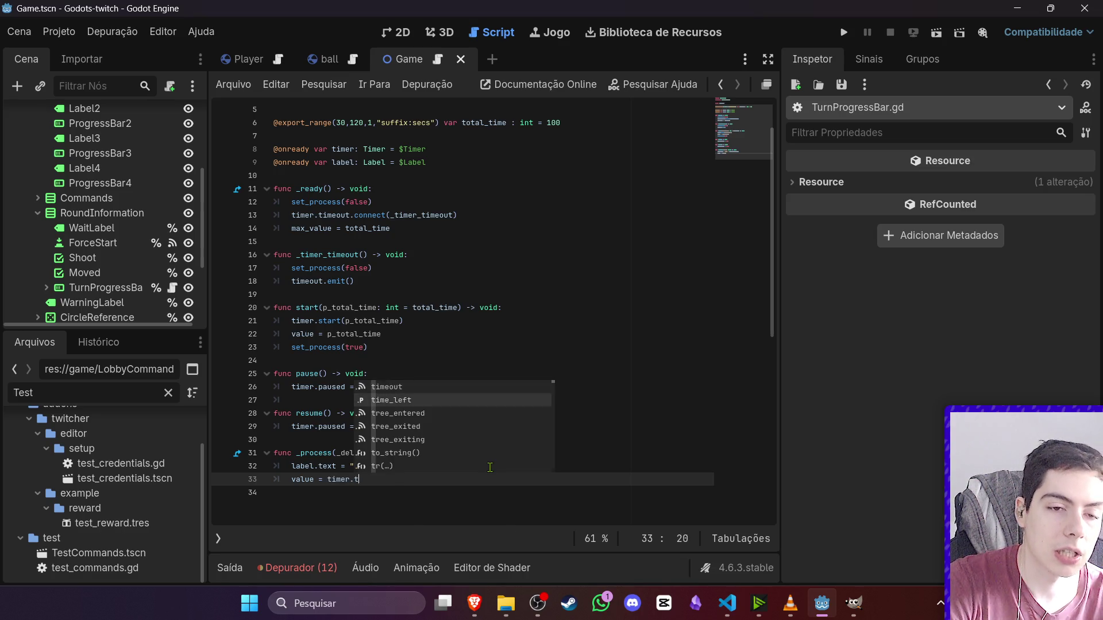
- Save TurnProgressBar.gd and open the TestCommands.tscn test scene
key("Return")
key("ctrl+s")
left_click(453, 373)
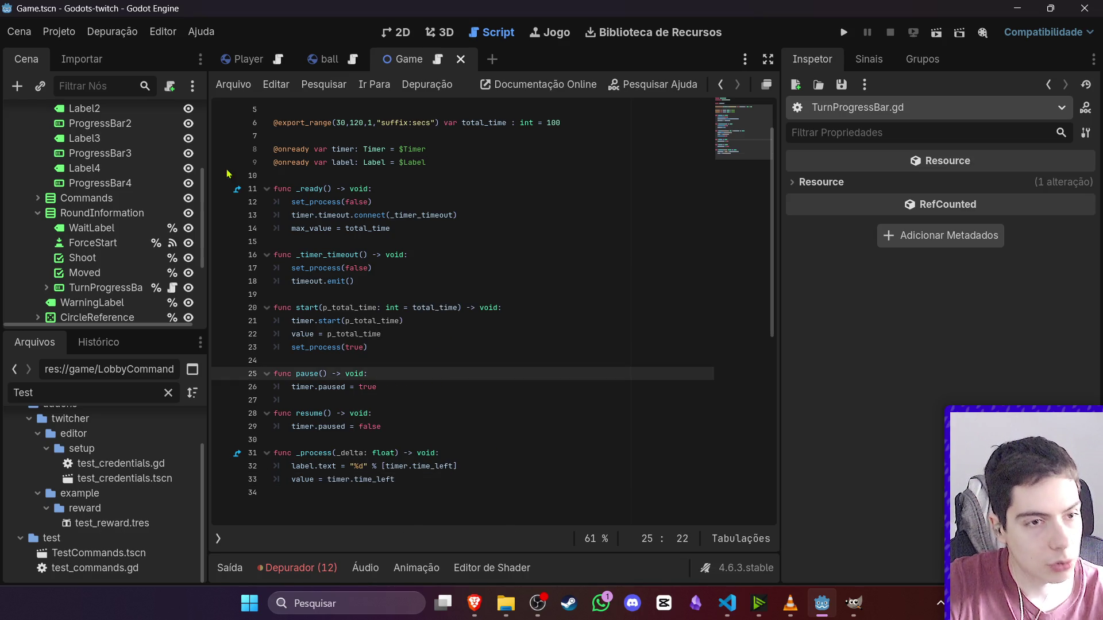
double_click(138, 554)
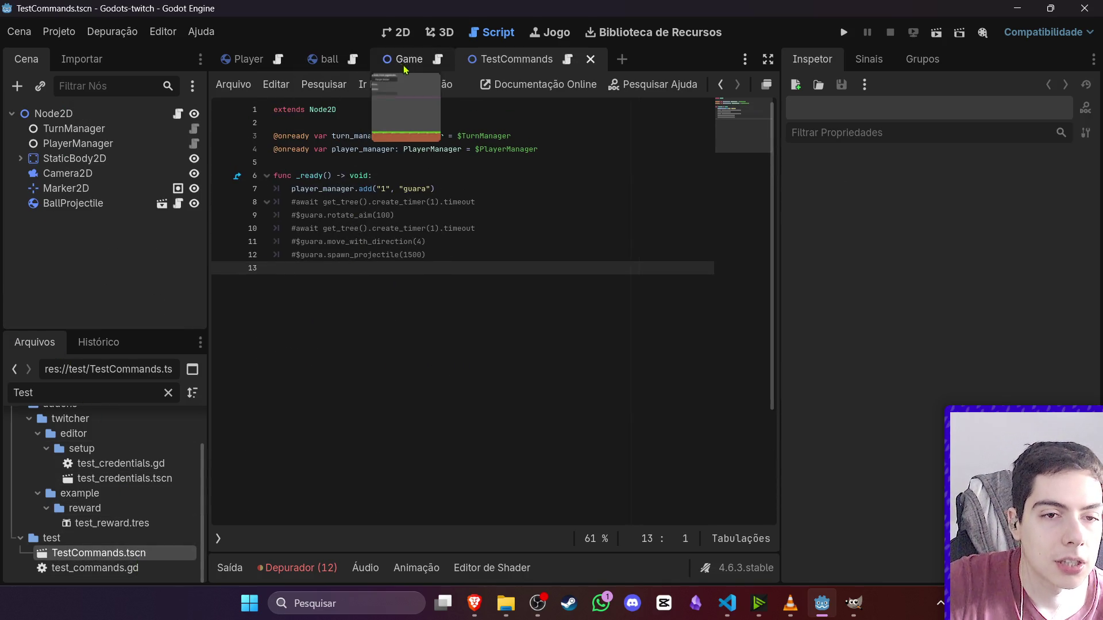
- Run the test scene, hit the Nil progress-bar error, and stop the crashed session
left_click(395, 32)
left_click(937, 32)
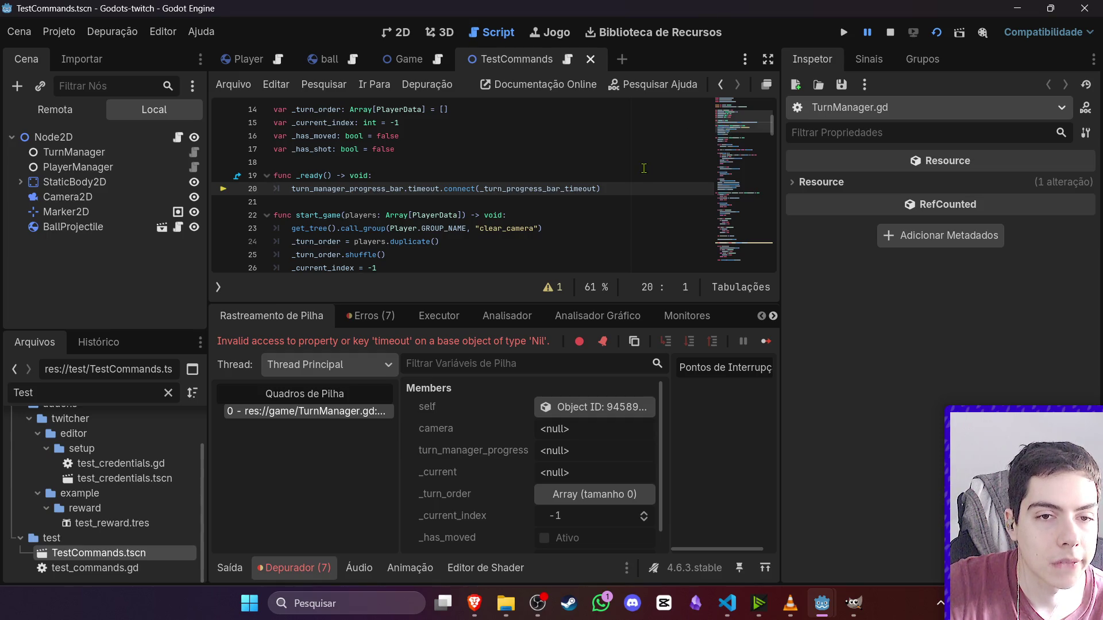
scroll(585, 214, "up", 1)
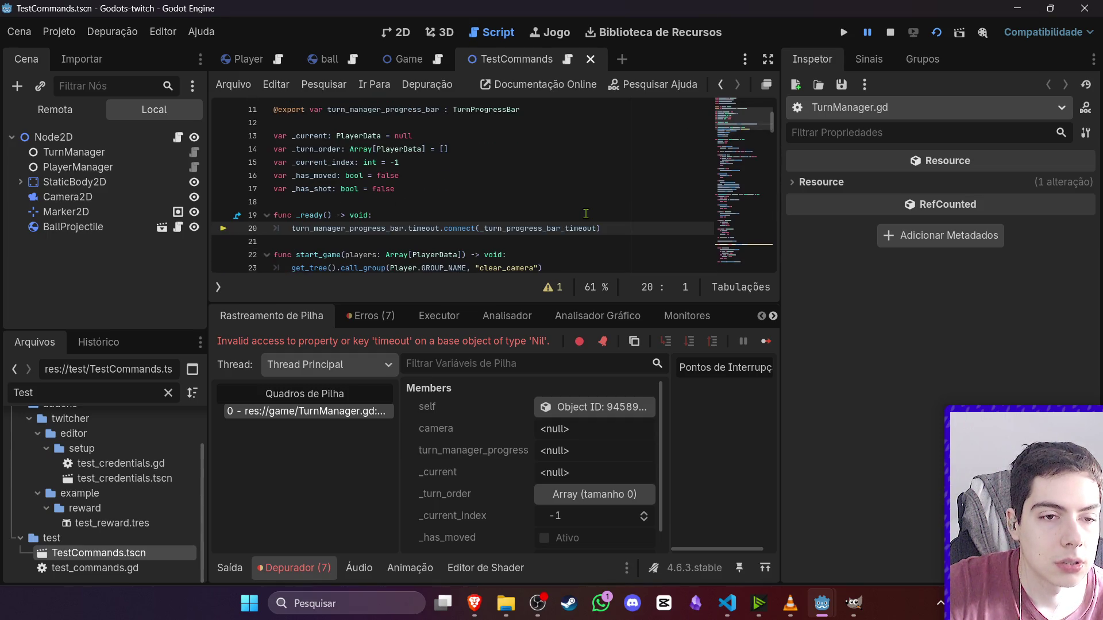
key("F8")
- Add 'if turn_manager_progress_bar:' above the timeout connect line in _ready and indent it
left_click(419, 218)
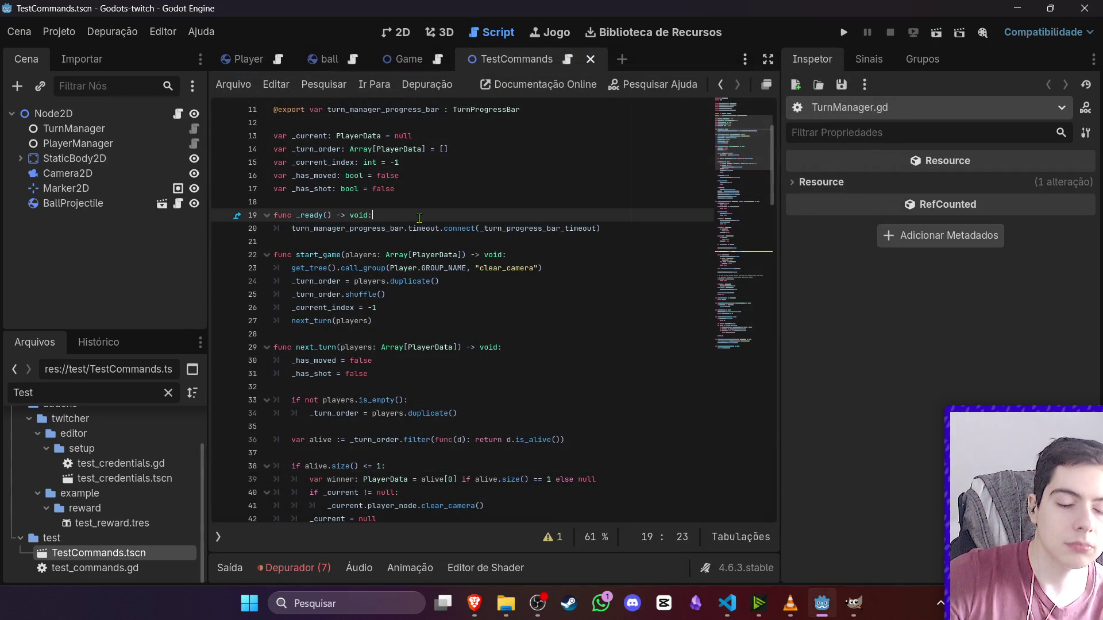
key("Return")
type("u")
key("Return")
type(":")
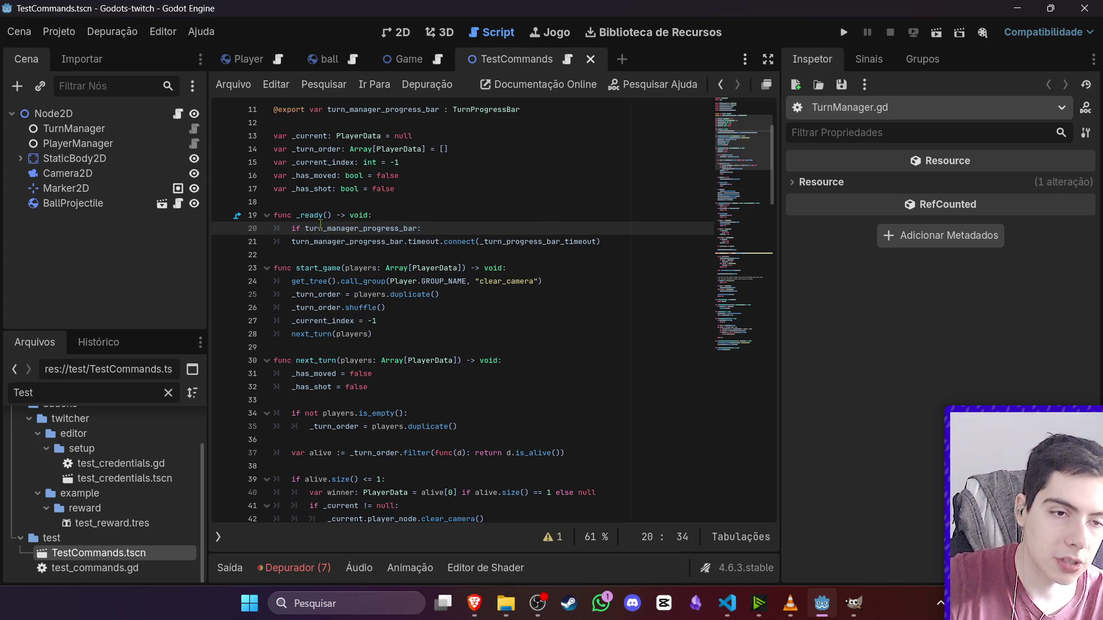
key("Down")
key("Home")
key("Tab")
- Rerun the test scene to confirm it no longer crashes, then stop it
left_click(936, 33)
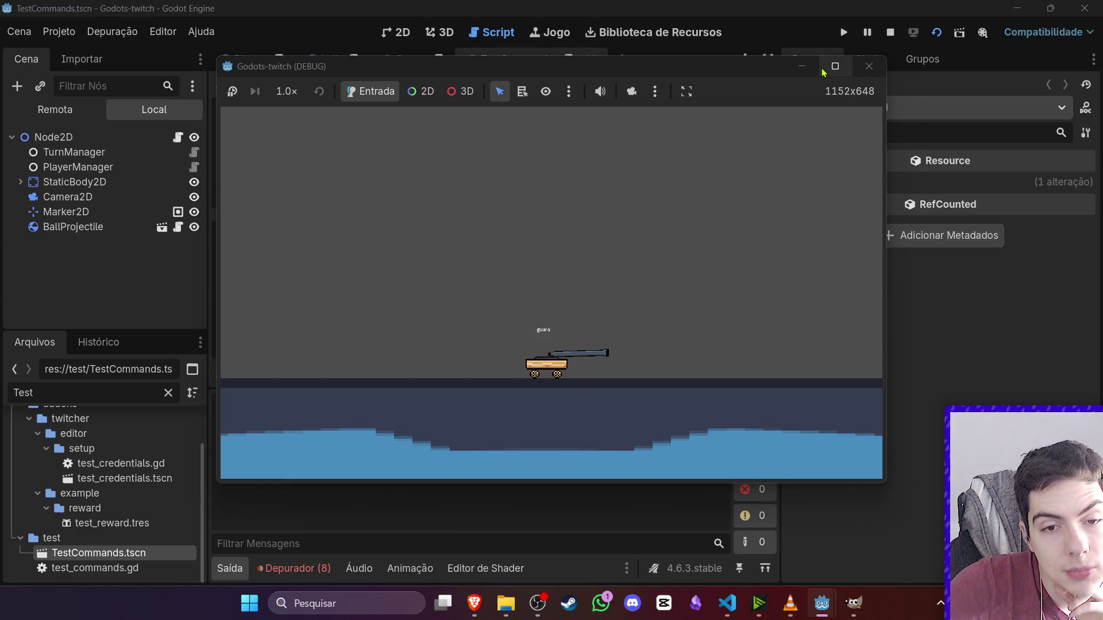
left_click(891, 33)
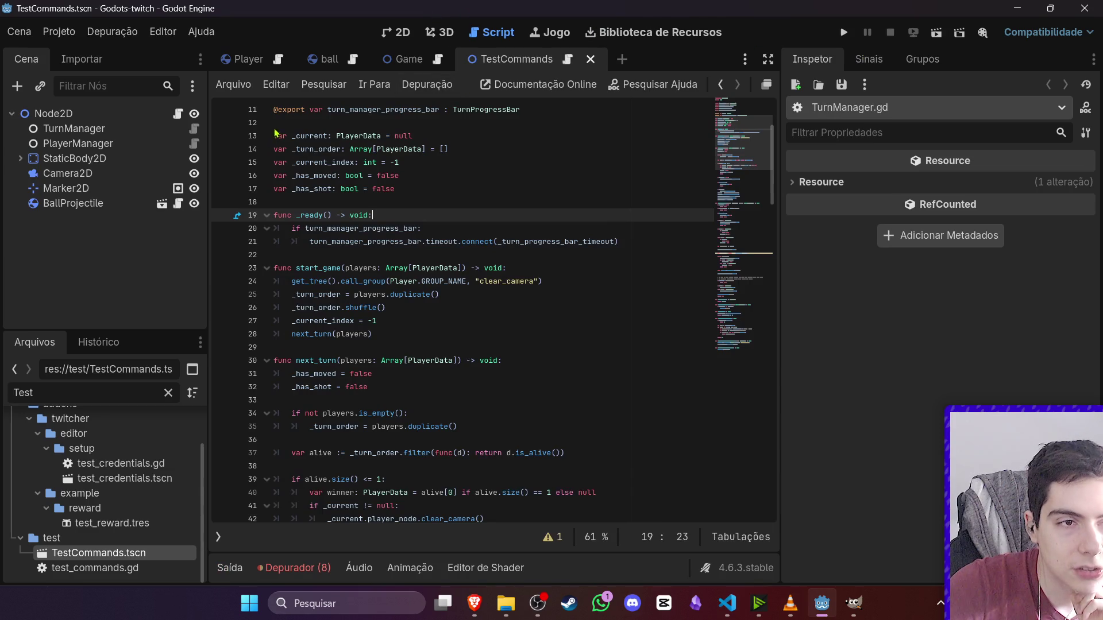
left_click(179, 113)
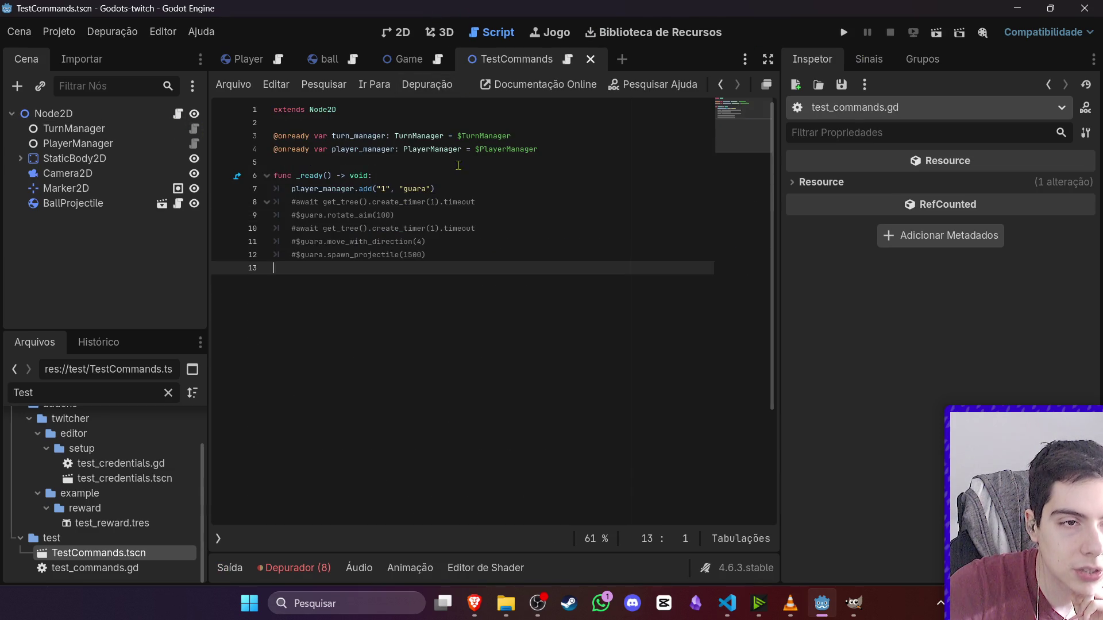
- Delete the BallProjectile node from the test scene
left_click(396, 33)
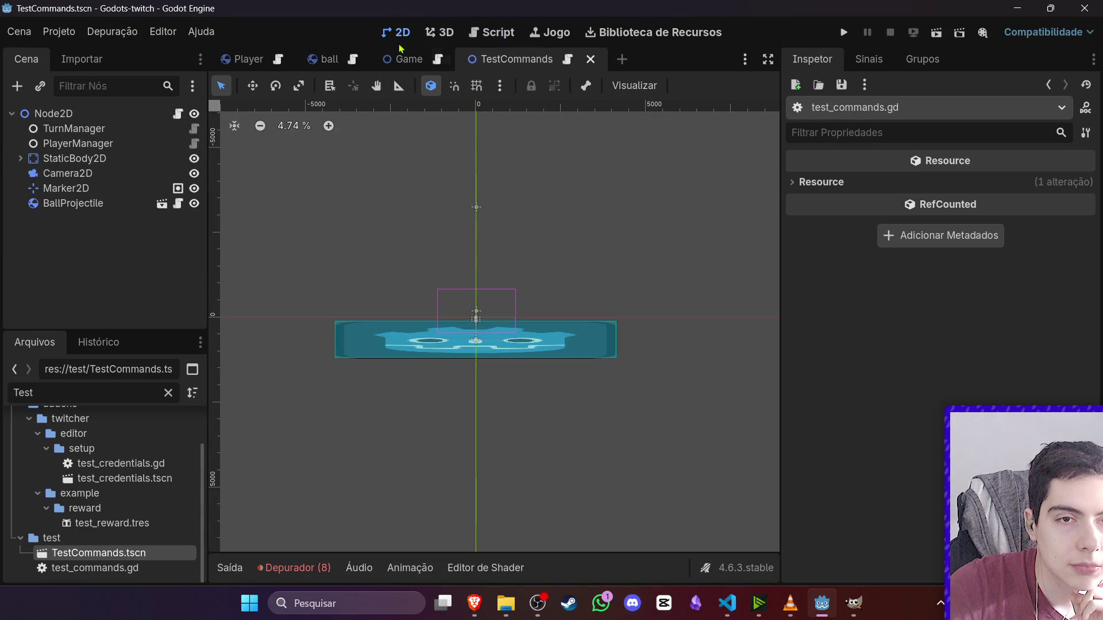
left_click(111, 203)
key("Delete")
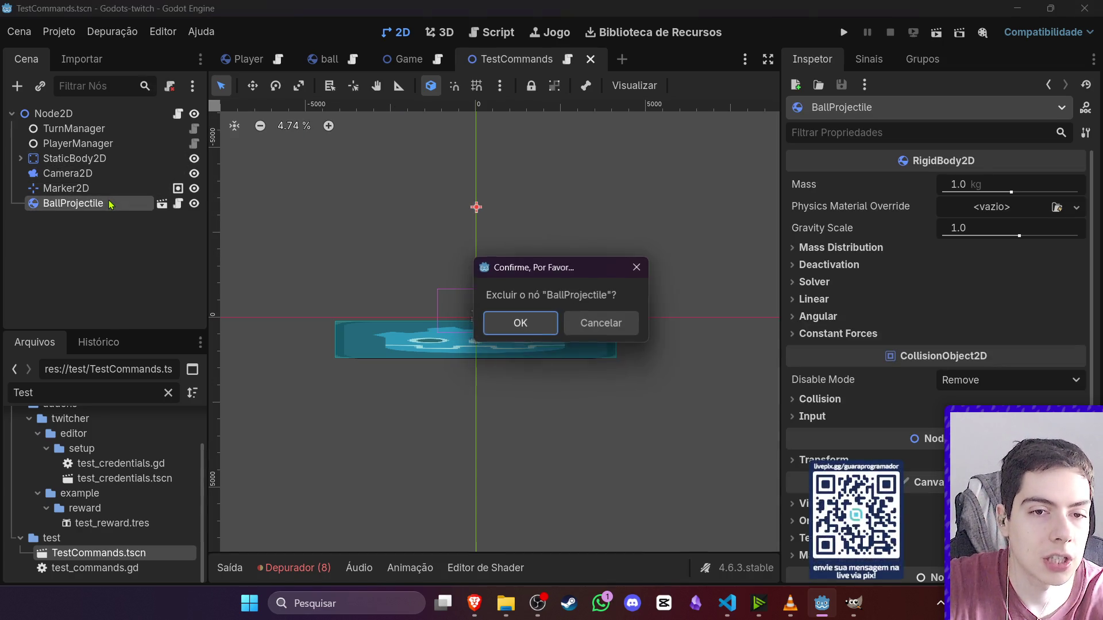
key("Return")
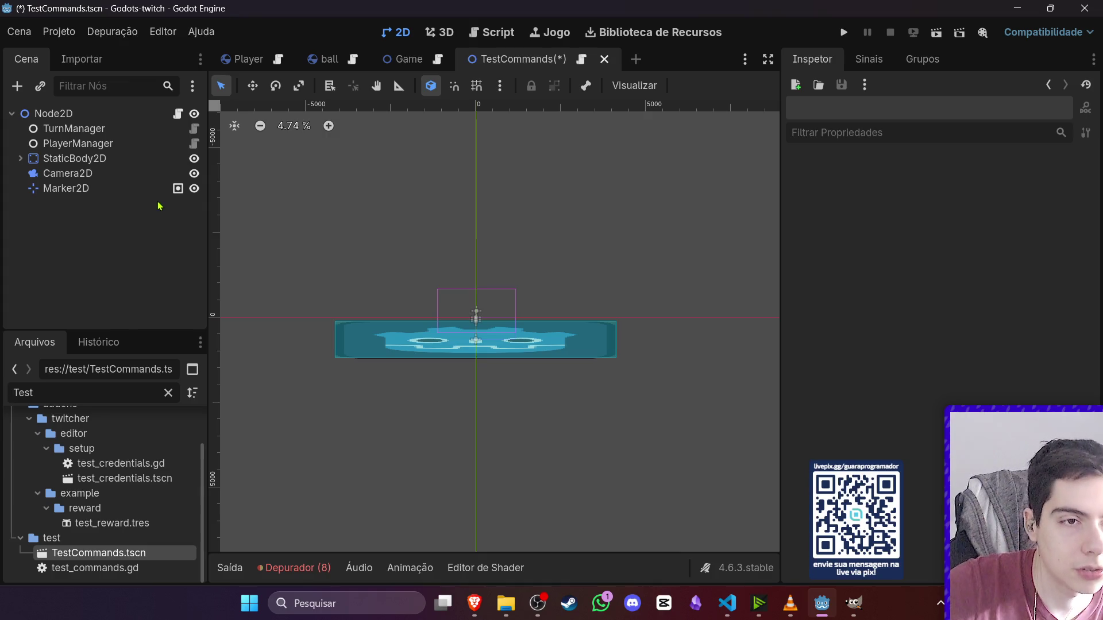
- Uncomment lines 8–12 in test_commands.gd: the awaits, rotate_aim, move_with_direction and spawn_projectile calls
left_click(179, 113)
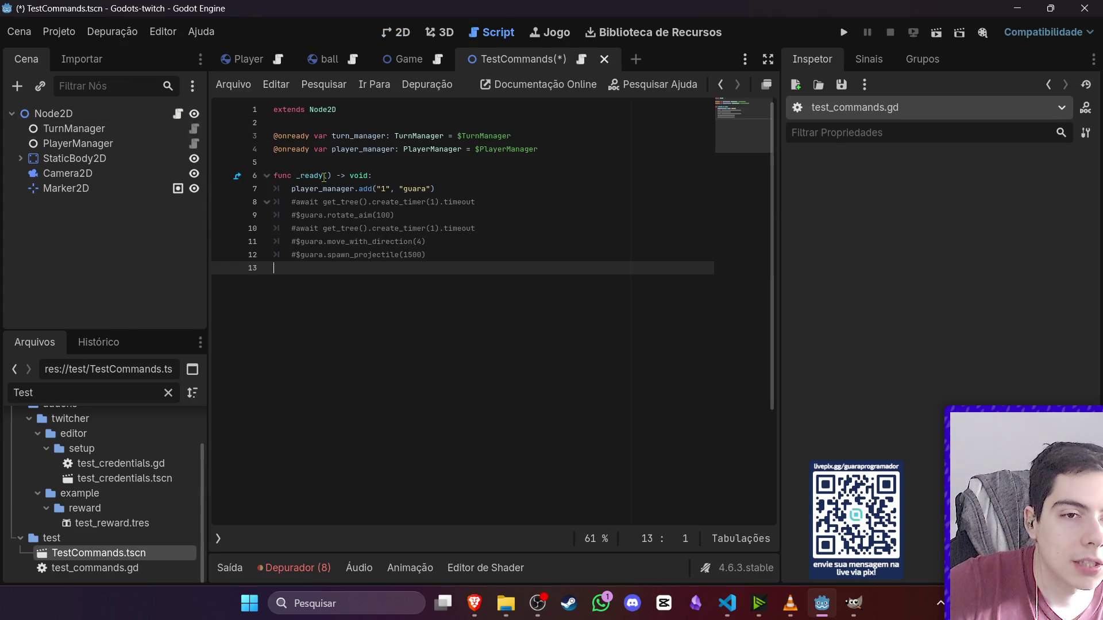
left_click(297, 201)
left_click(298, 214)
key("ctrl+k")
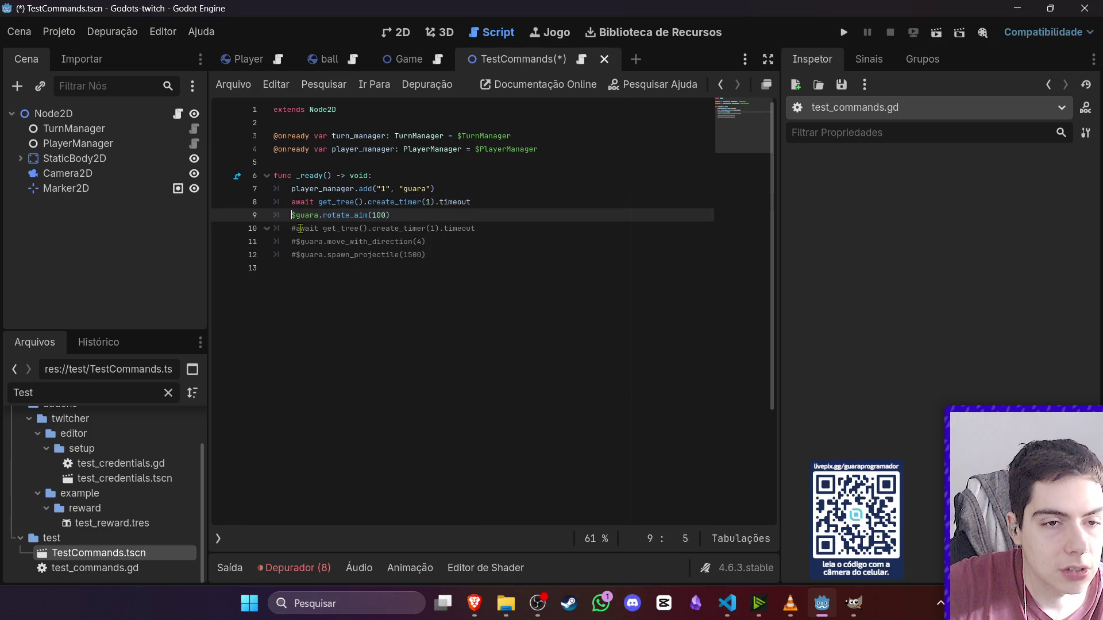
left_click(298, 228)
key("ctrl+k")
left_click(298, 241)
key("BackSpace")
left_click(300, 256)
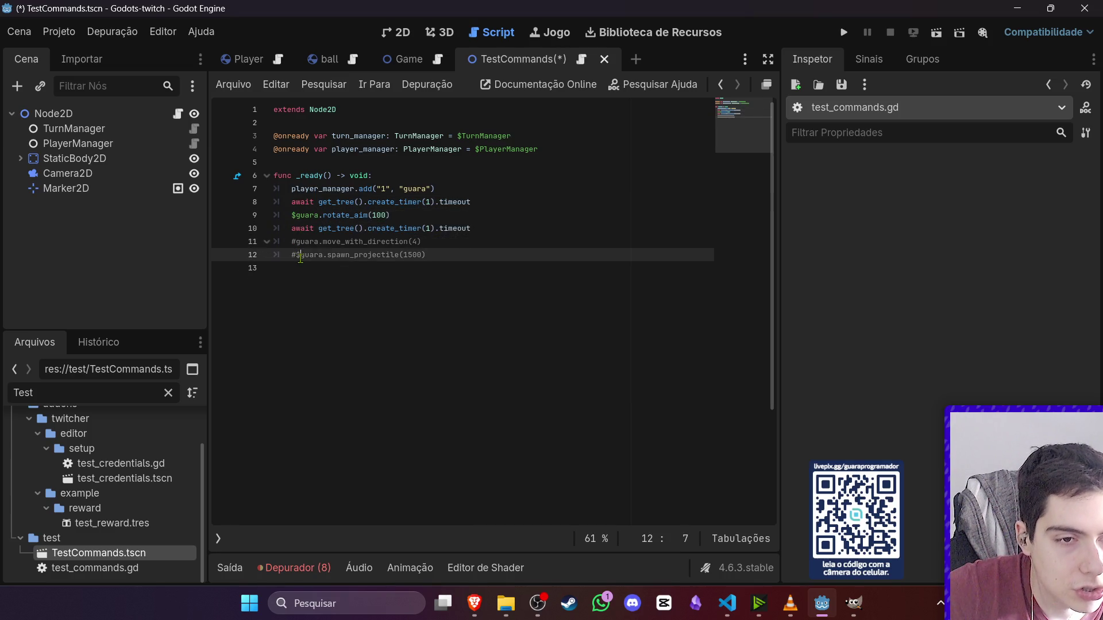
key("ctrl+k")
left_click(296, 241)
key("ctrl+k")
left_click(457, 254)
- Restore the missing $ before guara on line 11 and run the test scene again
key("F6")
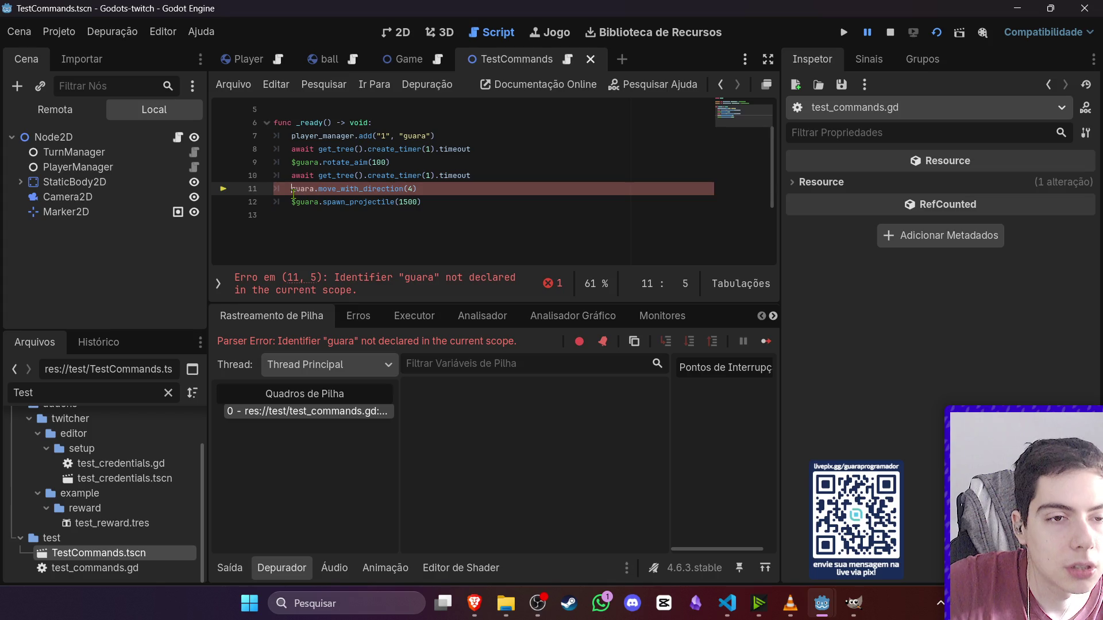
type("$")
key("End")
key("F6")
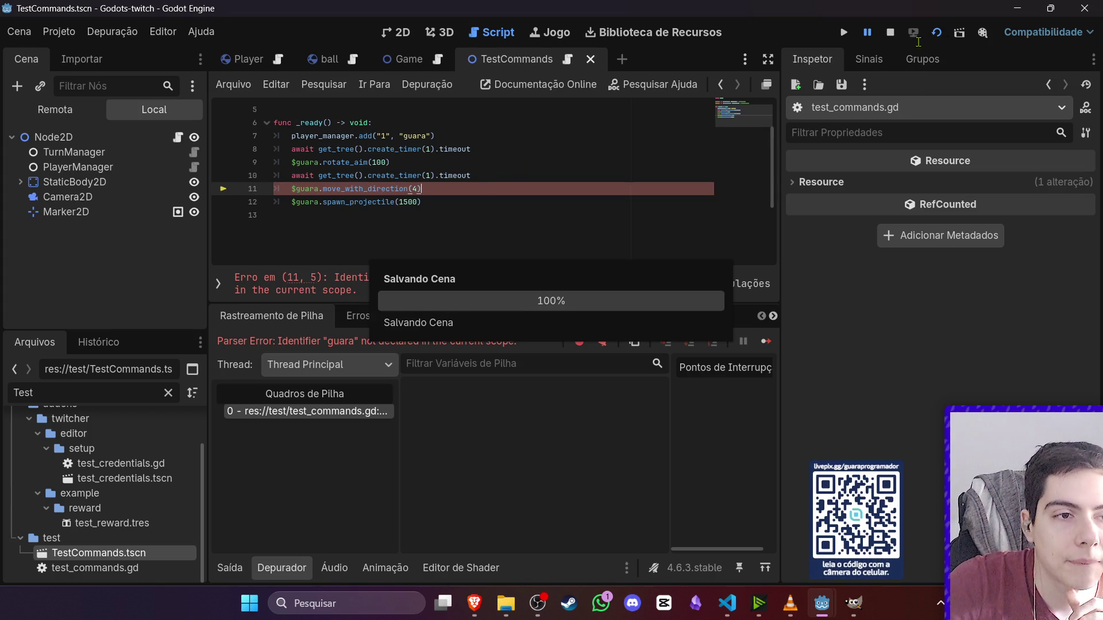
key("Return")
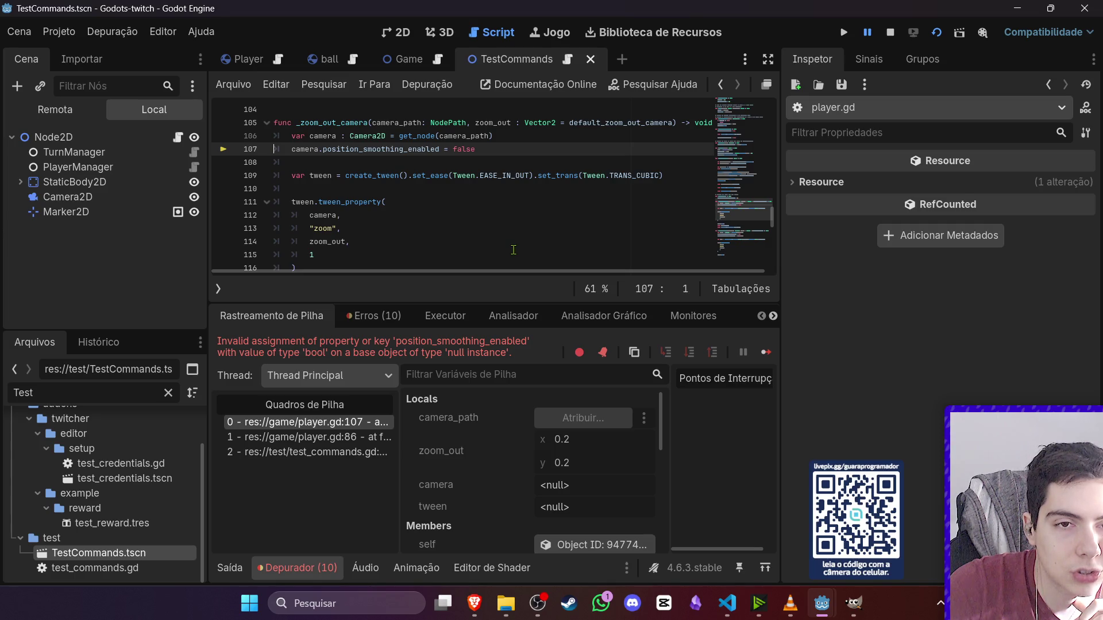
- Stop the game and enable Visible Collision Shapes in the Debug menu
scroll(514, 250, "down", 1)
left_click(891, 32)
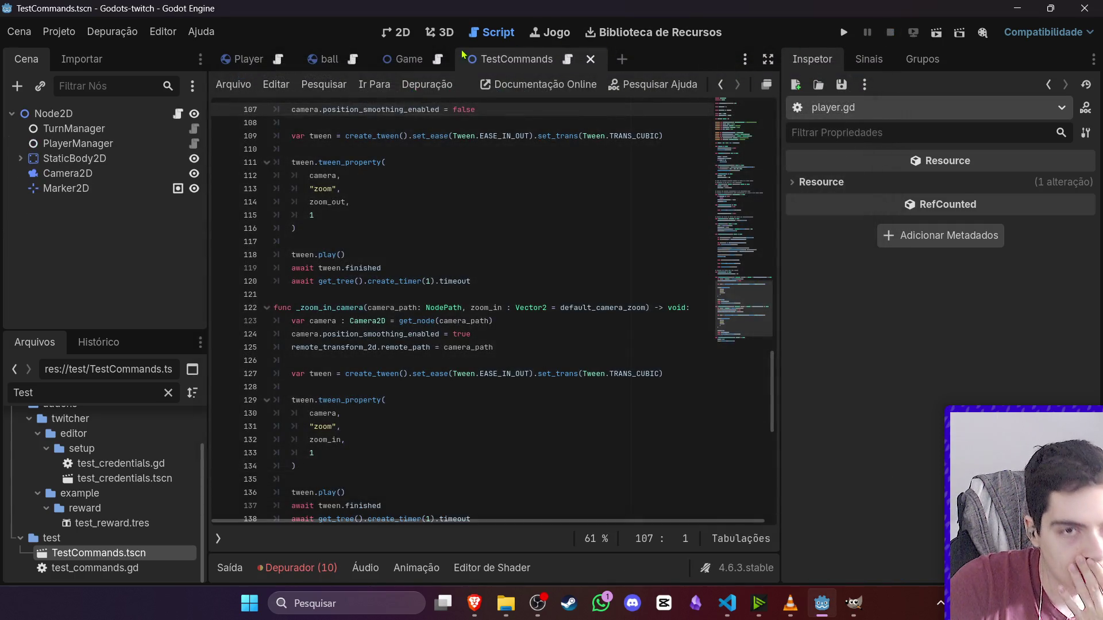
left_click(405, 37)
left_click(112, 32)
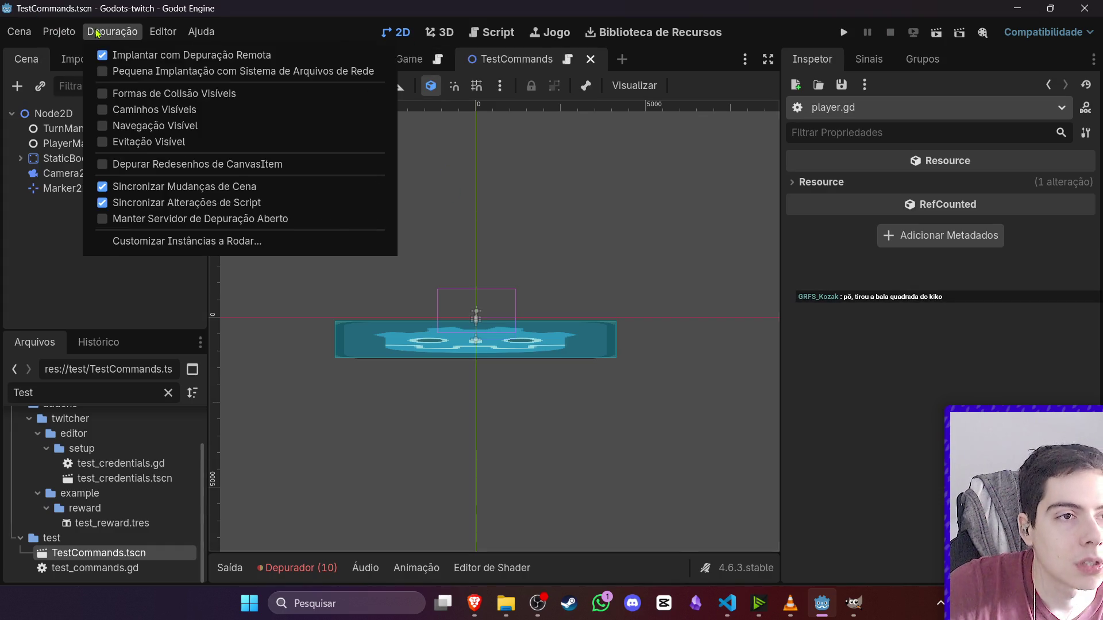
left_click(116, 98)
- Comment out the spawn_projectile line with # and test-run guara's aiming and movement
left_click(437, 14)
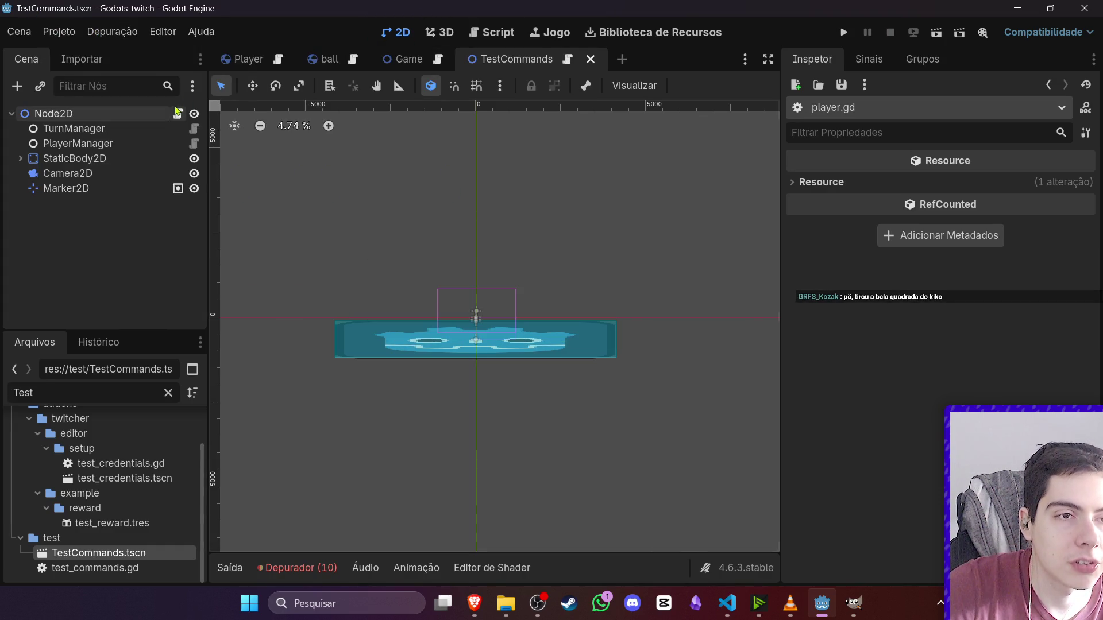
left_click(179, 114)
key("Down")
key("Home")
type("#")
left_click(458, 187)
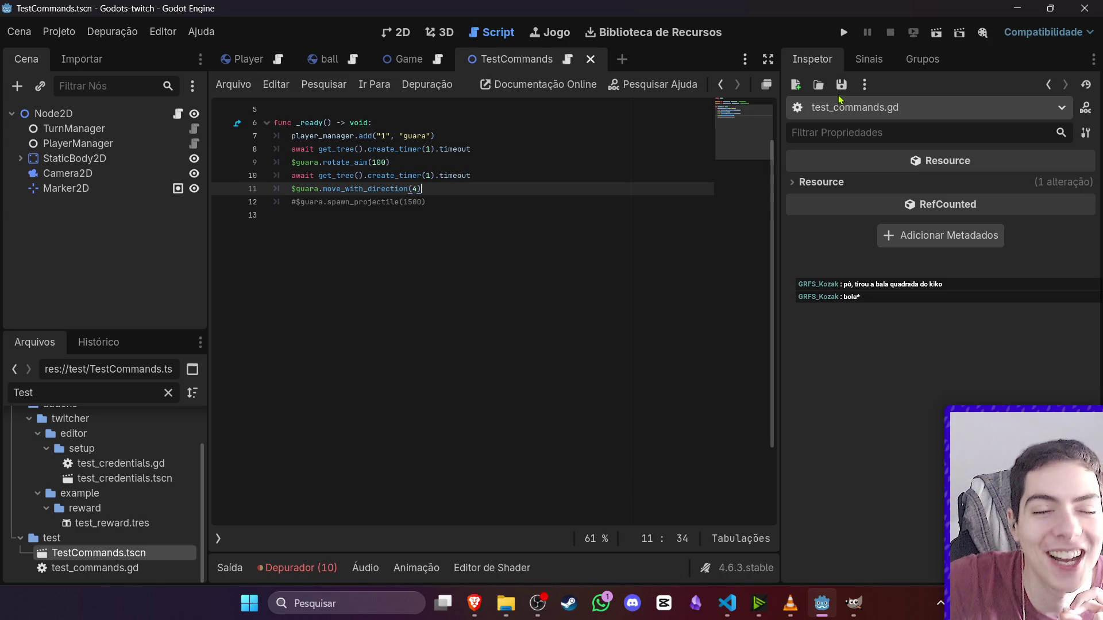
left_click(945, 34)
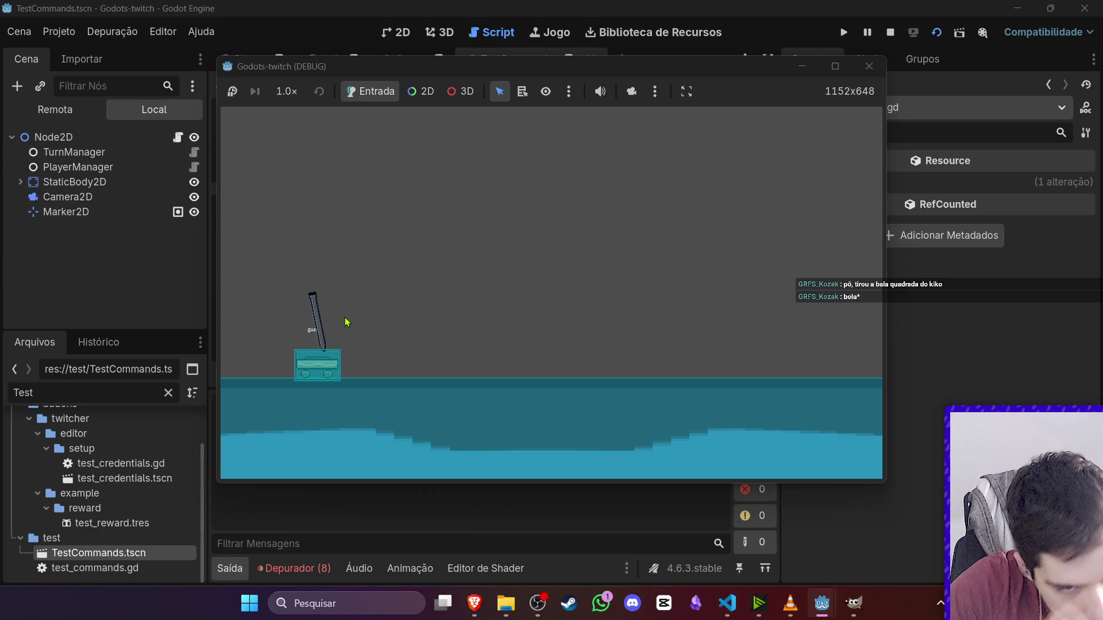
left_click(891, 32)
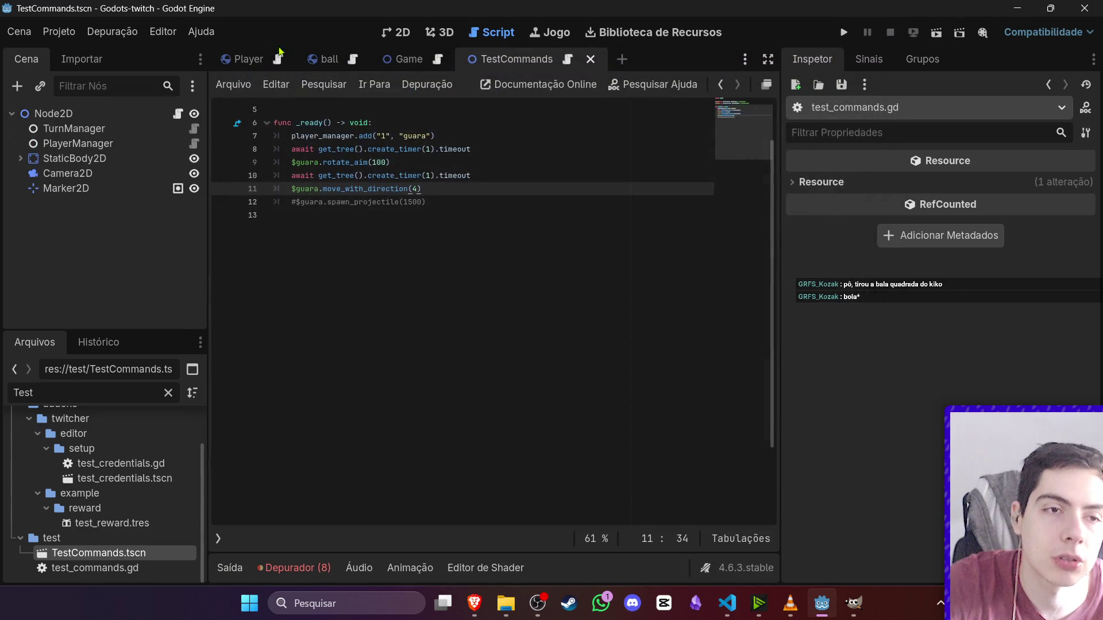
- Move the Player's Aim node so the barrel sits at (1, -14) and save the Player scene
left_click(400, 32)
scroll(566, 208, "up", 10)
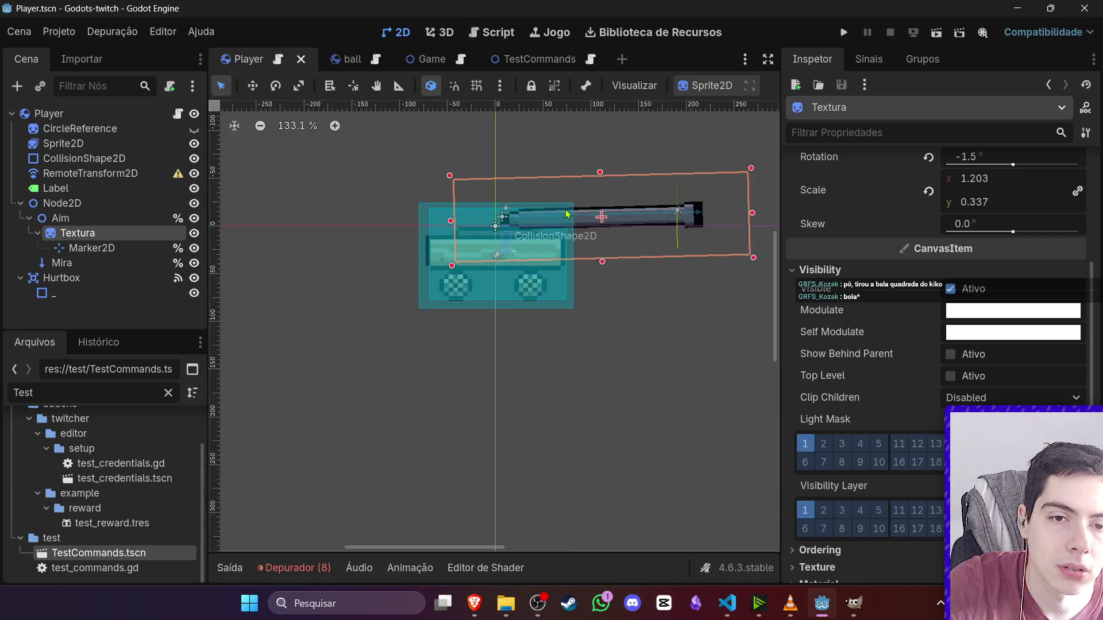
scroll(660, 239, "down", 4)
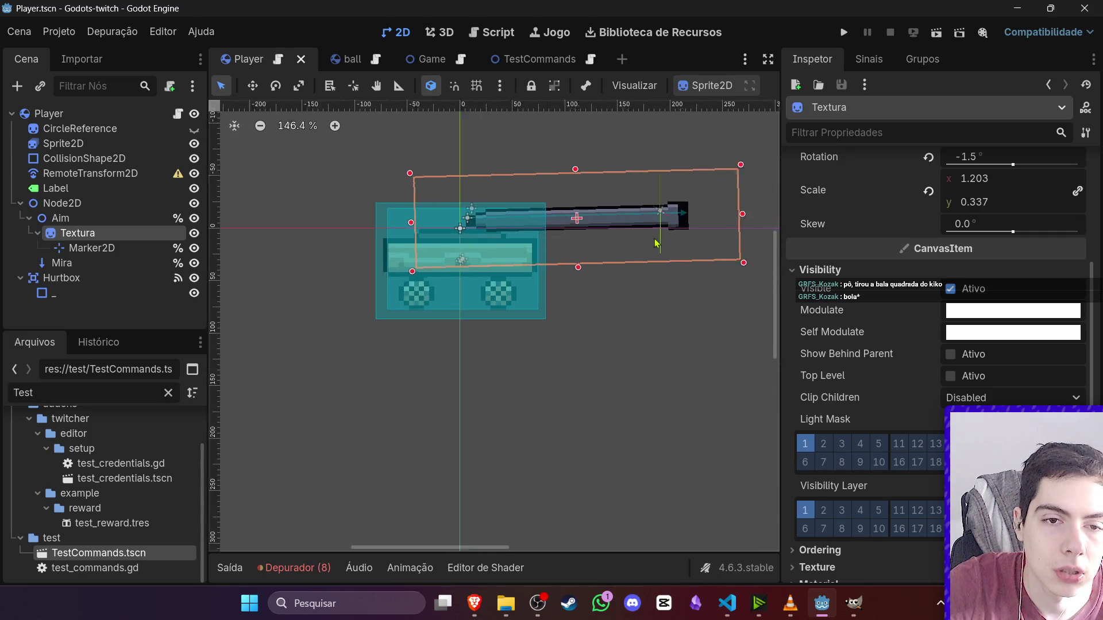
scroll(658, 239, "up", 3)
left_click_drag(654, 228, 652, 223)
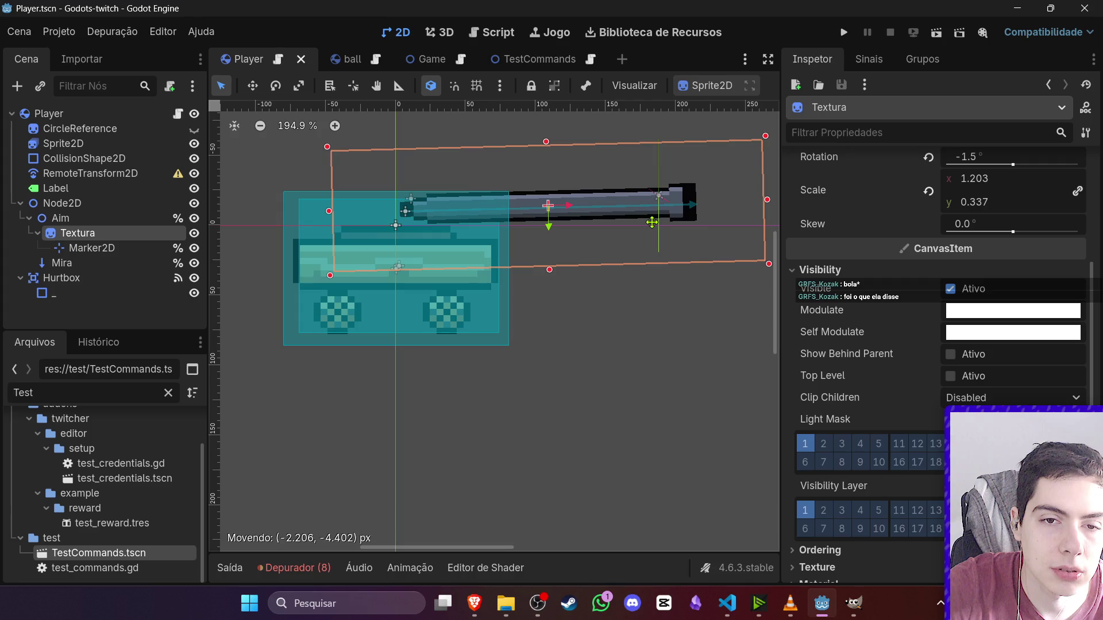
key("Escape")
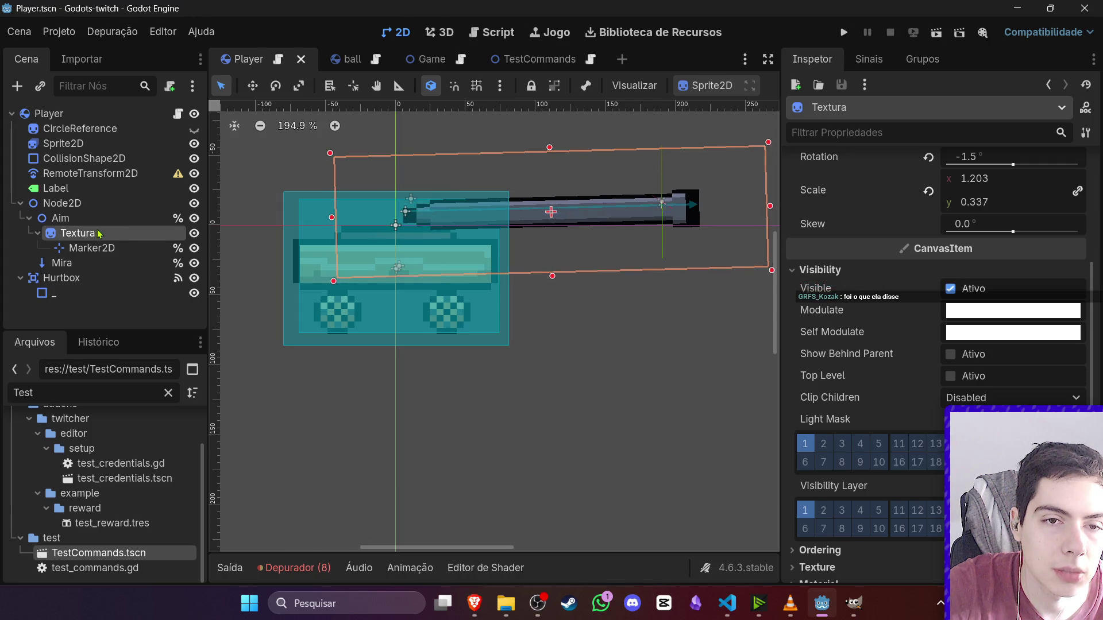
left_click(67, 219)
left_click_drag(573, 222, 572, 218)
key("ctrl+s")
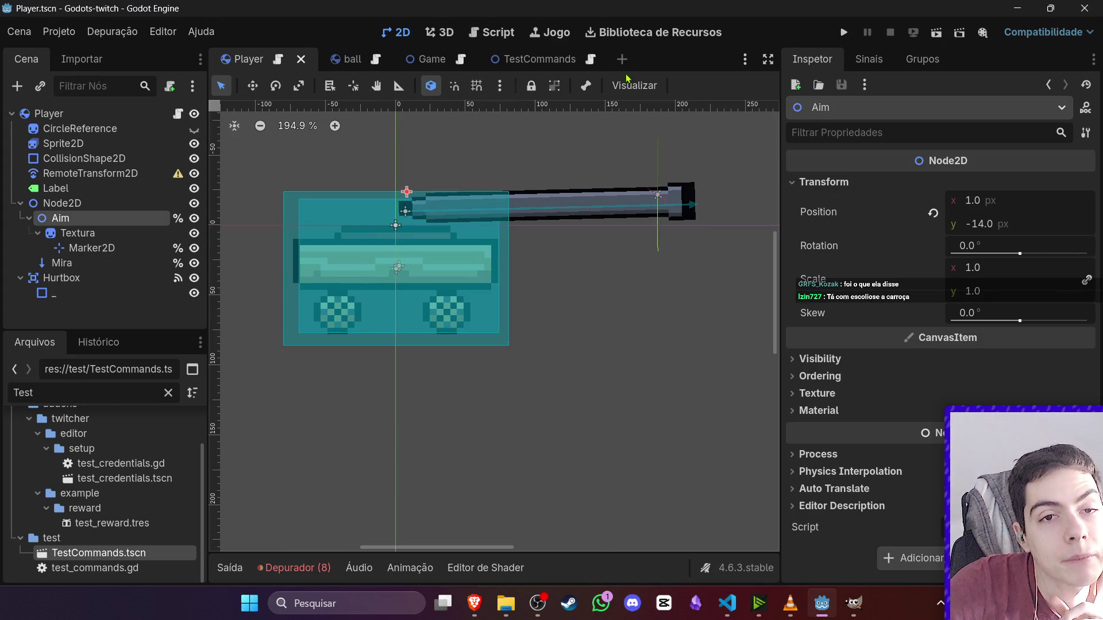
- Test-run the TestCommands scene again, then stop it
left_click(552, 65)
left_click(936, 33)
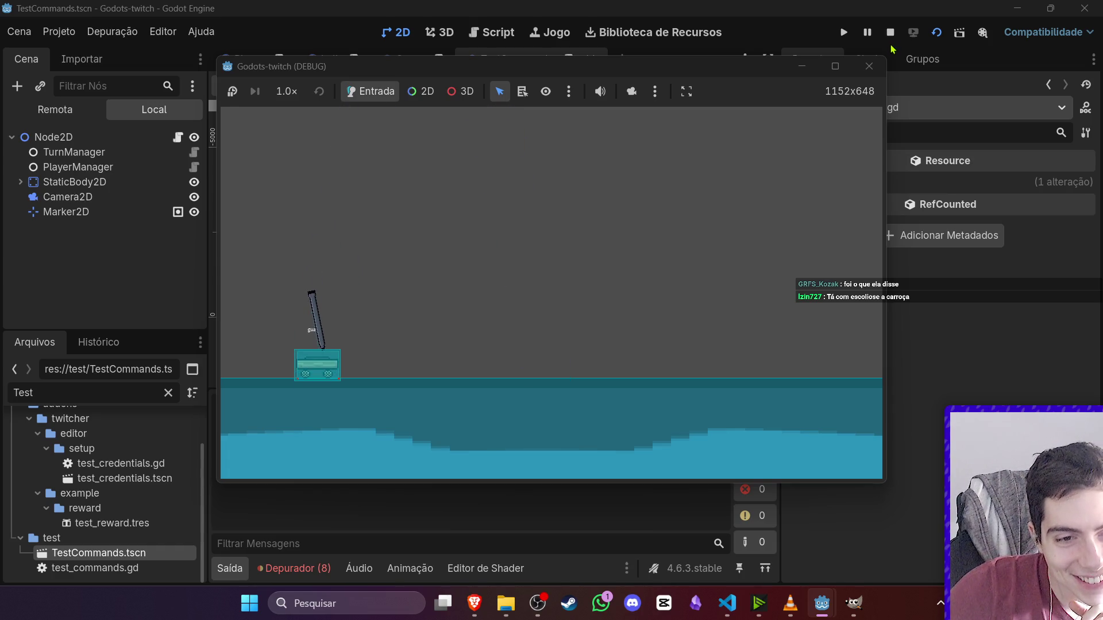
left_click(890, 35)
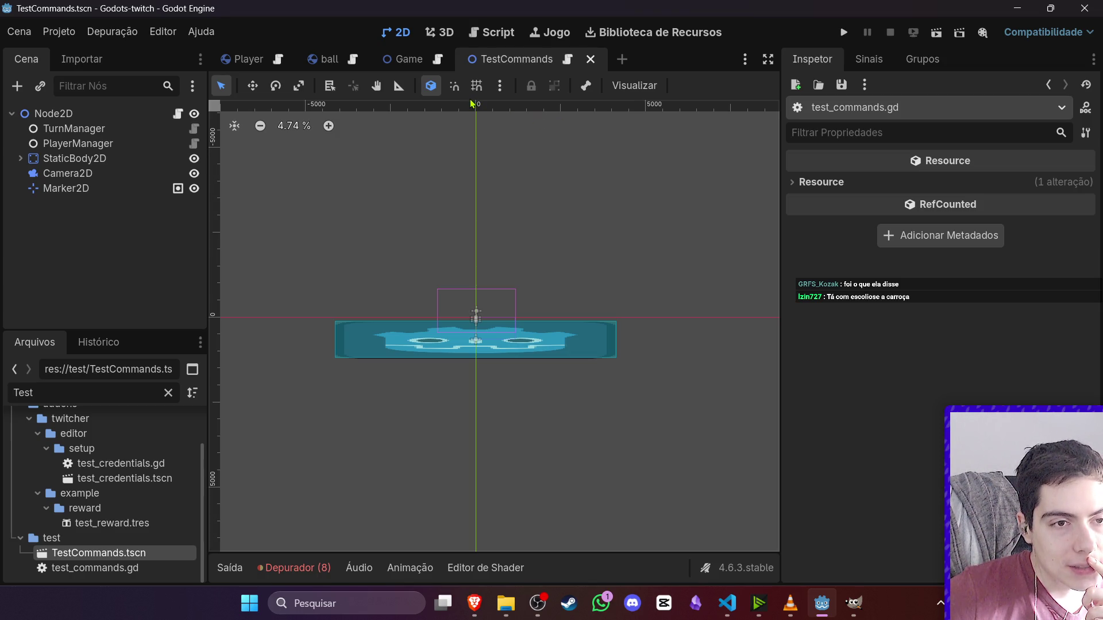
- Run the Game scene with F6, press Forçar iniciar once chat players join, then stop after playing
left_click(245, 64)
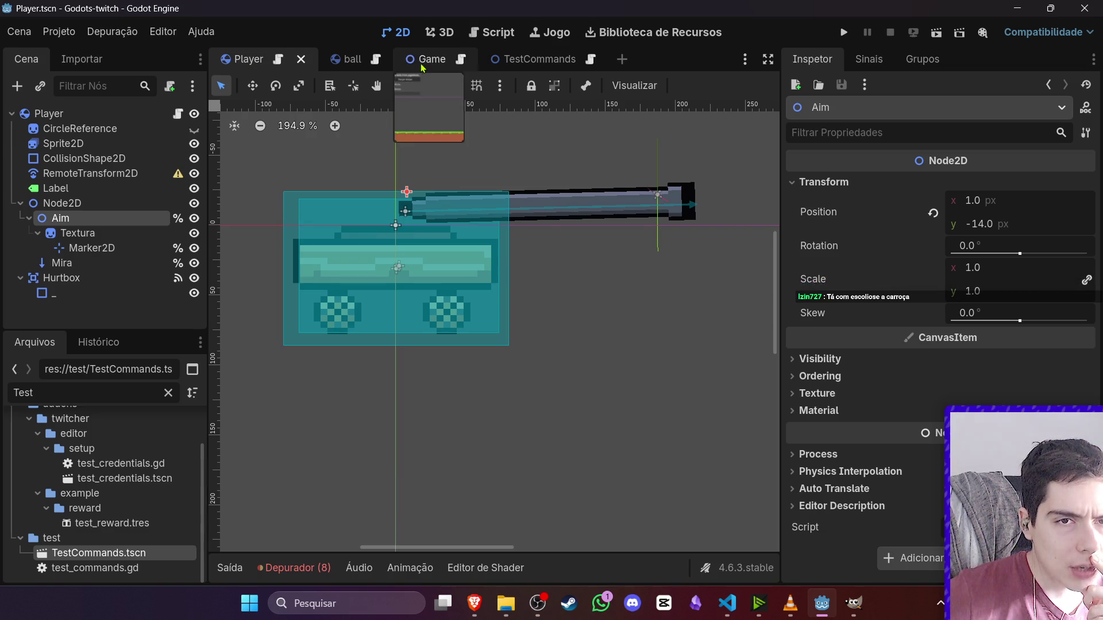
left_click(415, 71)
scroll(413, 345, "down", 7)
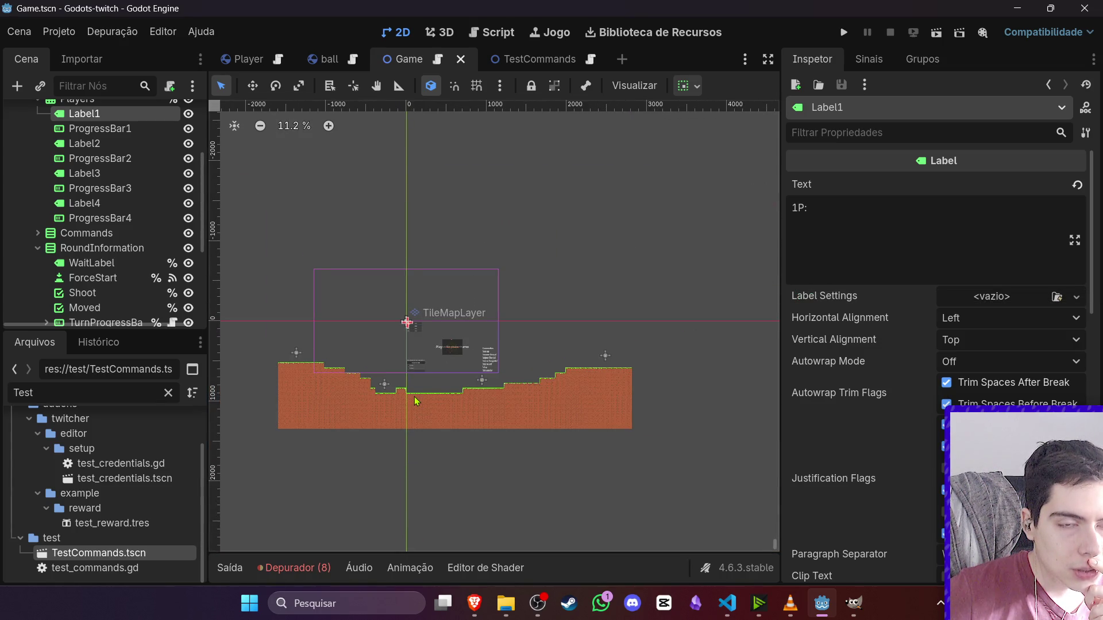
key("F6")
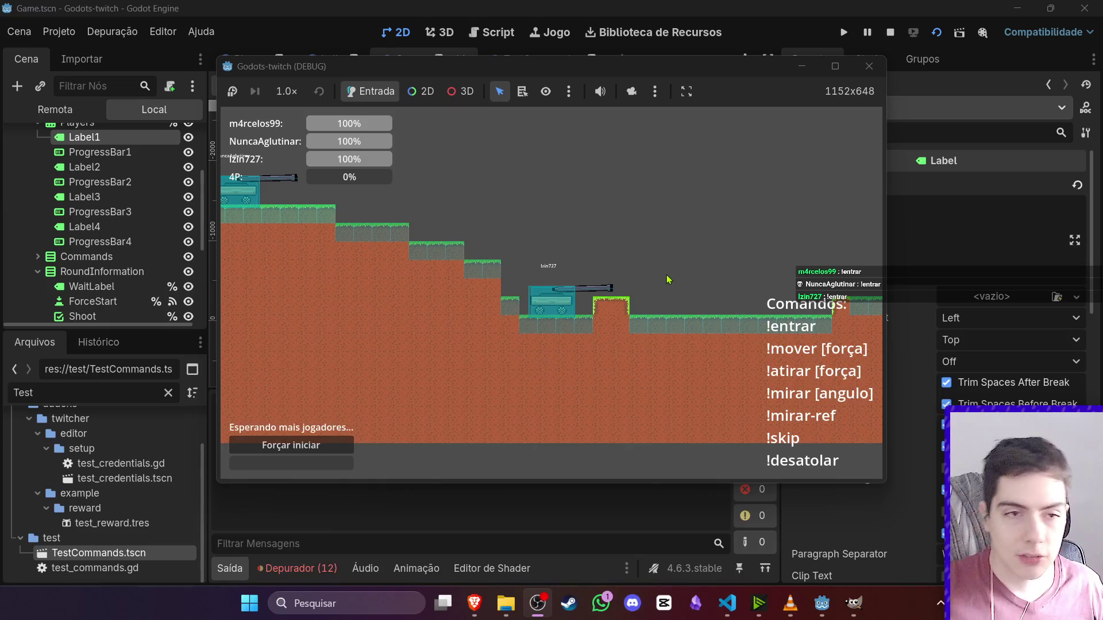
left_click(320, 447)
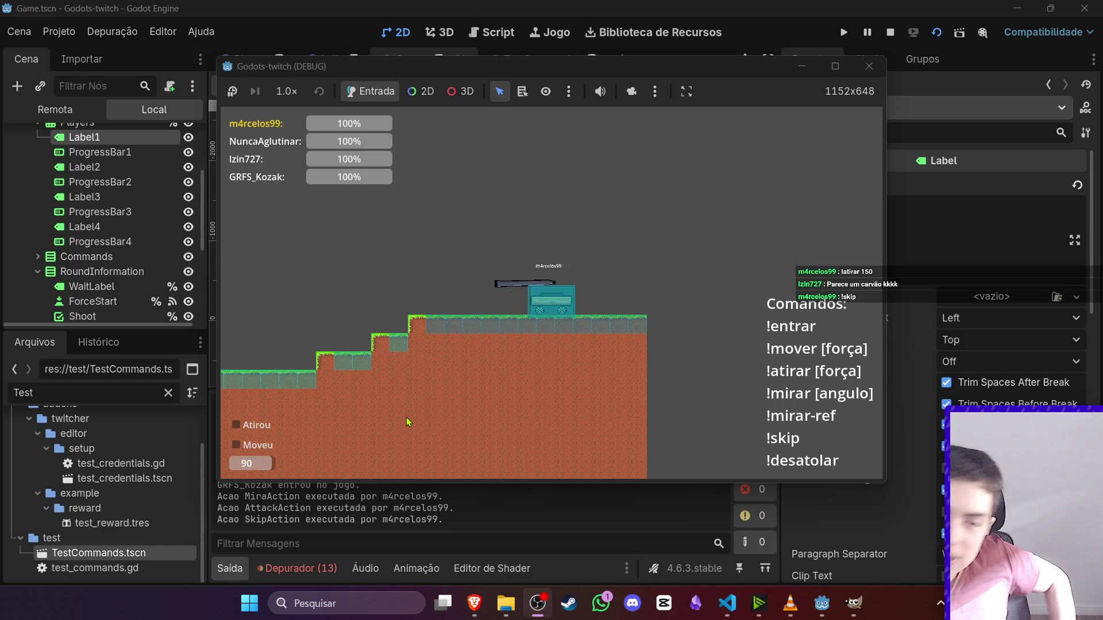
left_click(890, 33)
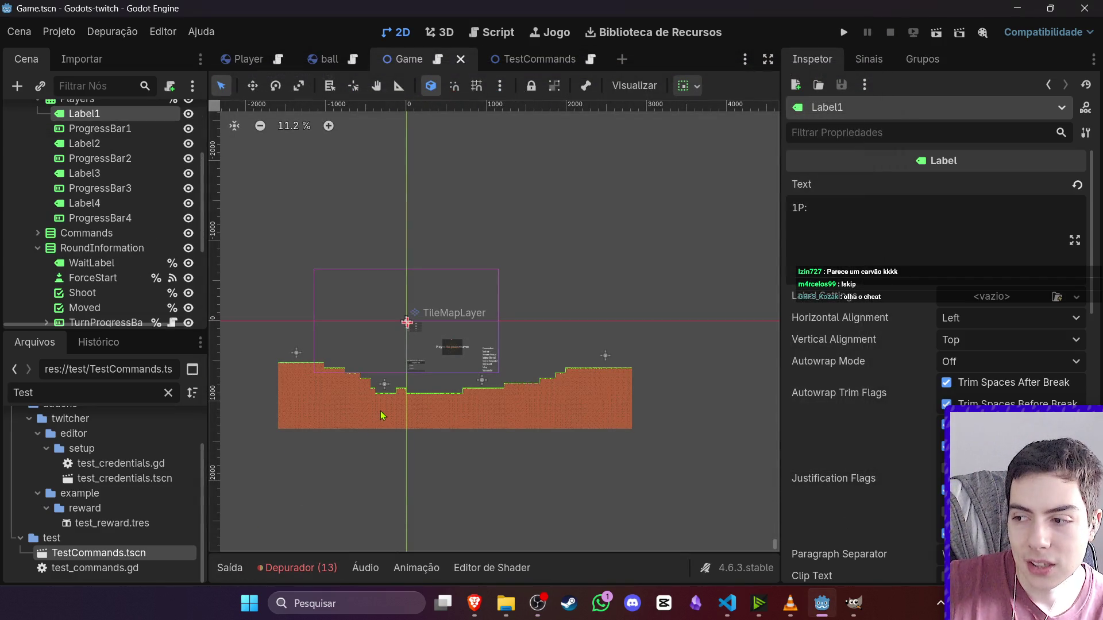
- Collapse the RoundInformation group and the unnamed '_' canvas node in the Game scene tree
left_click(38, 250)
scroll(38, 253, "down", 3)
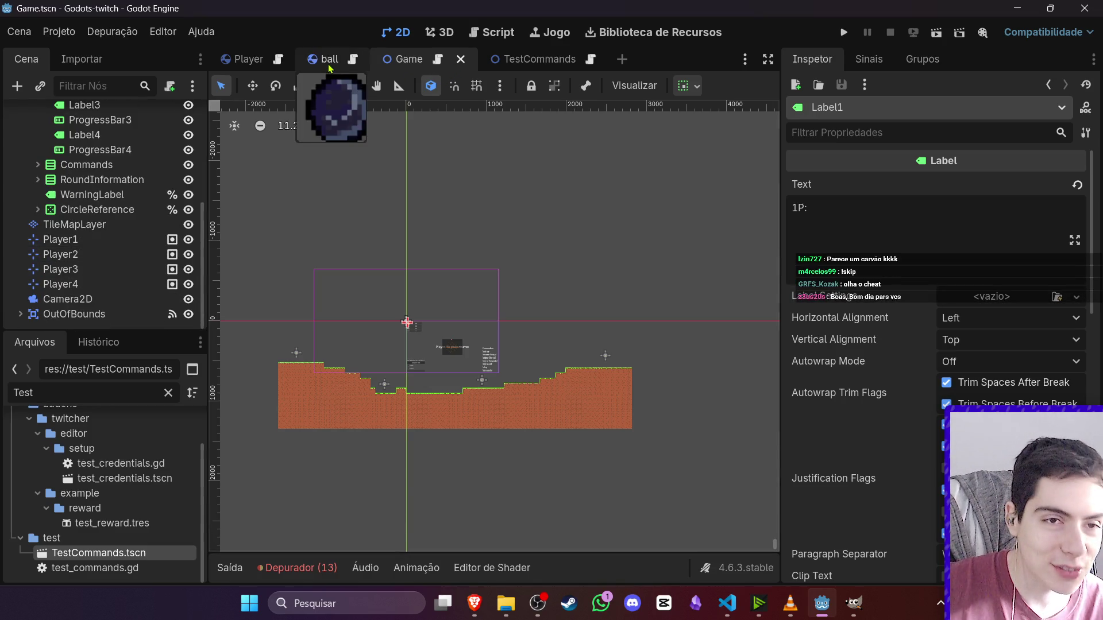
left_click(244, 59)
left_click(411, 60)
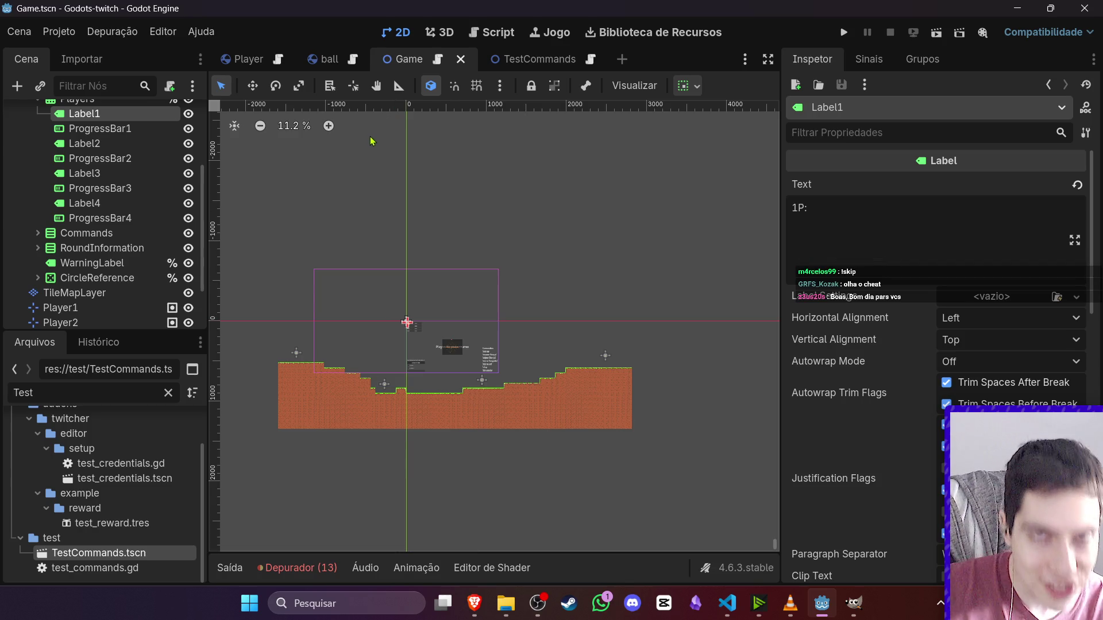
scroll(109, 253, "down", 3)
scroll(115, 448, "up", 2)
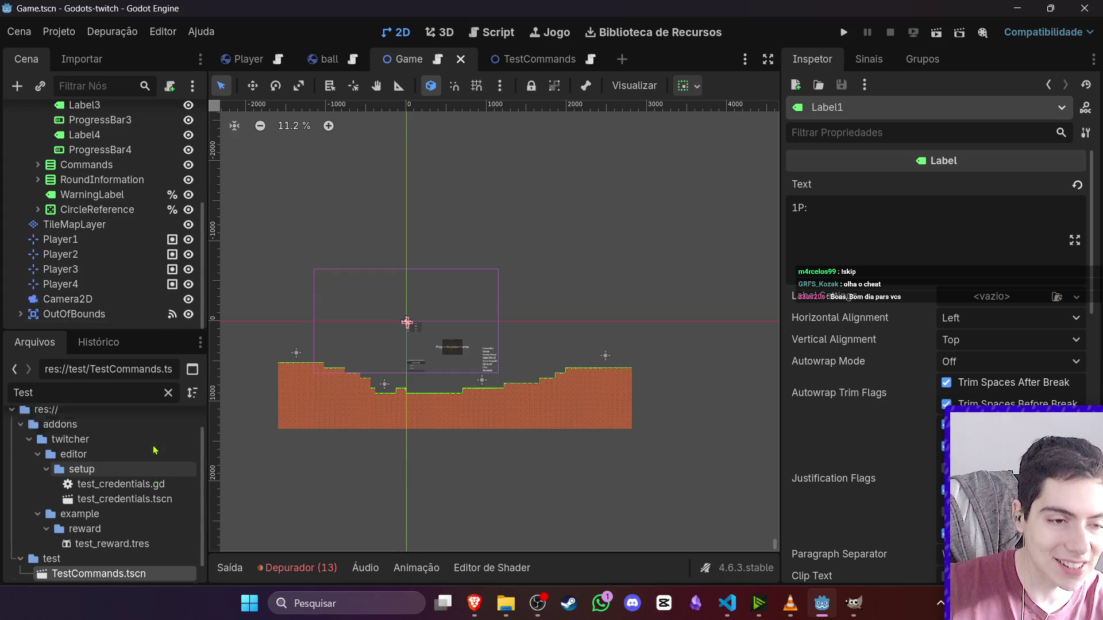
scroll(113, 239, "up", 5)
left_click(29, 203)
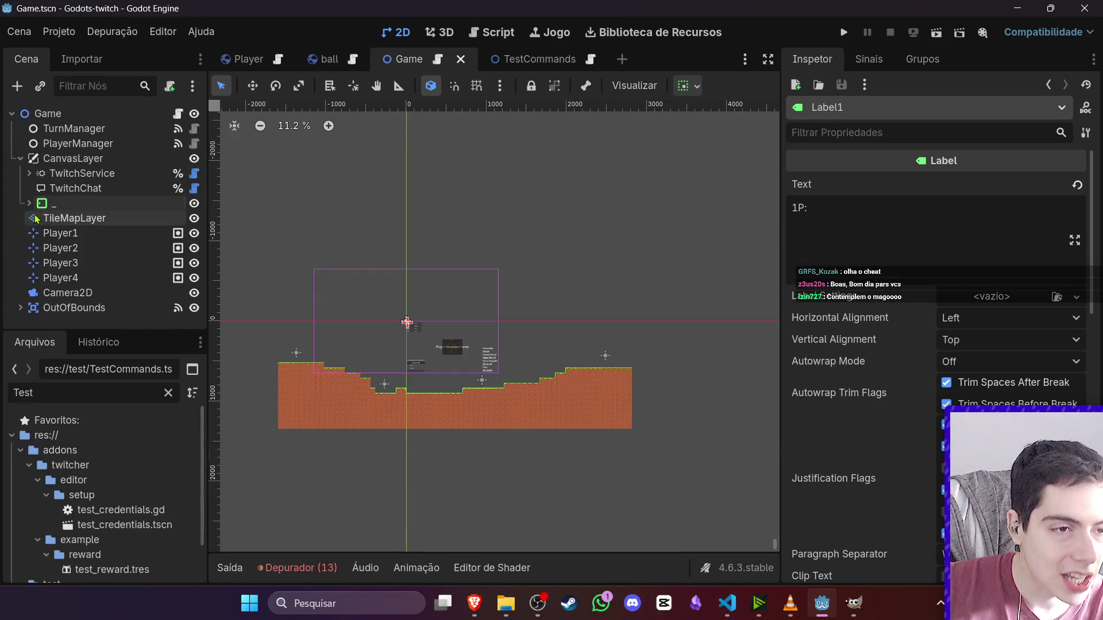
- Select the TileMapLayer and bring up its TileSet editor
left_click(72, 218)
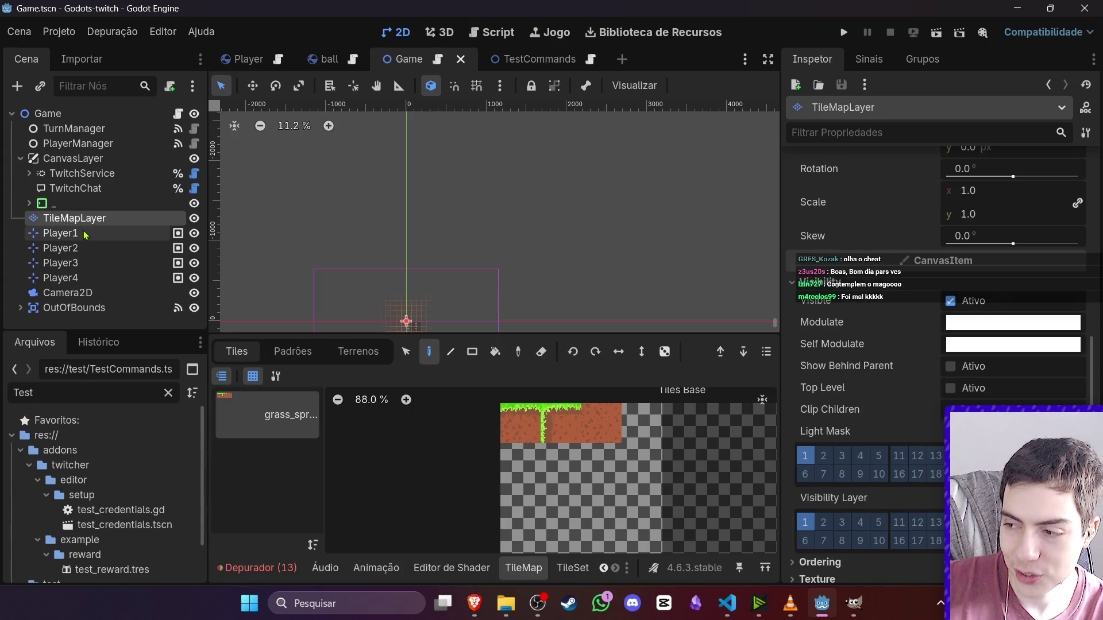
scroll(546, 190, "down", 5)
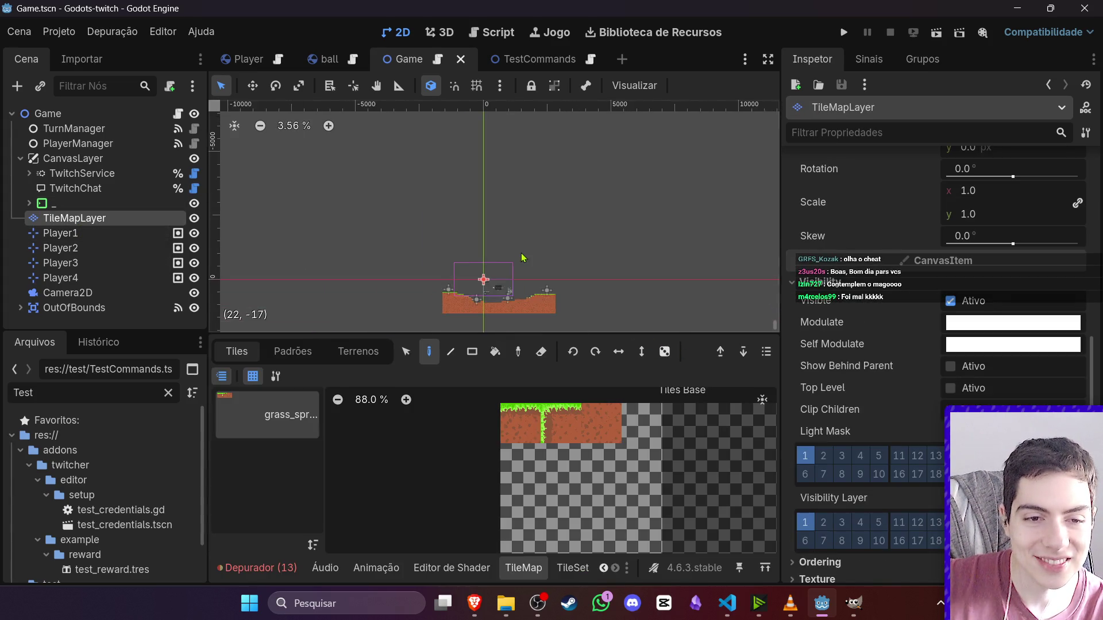
scroll(556, 303, "up", 10)
left_click(558, 422)
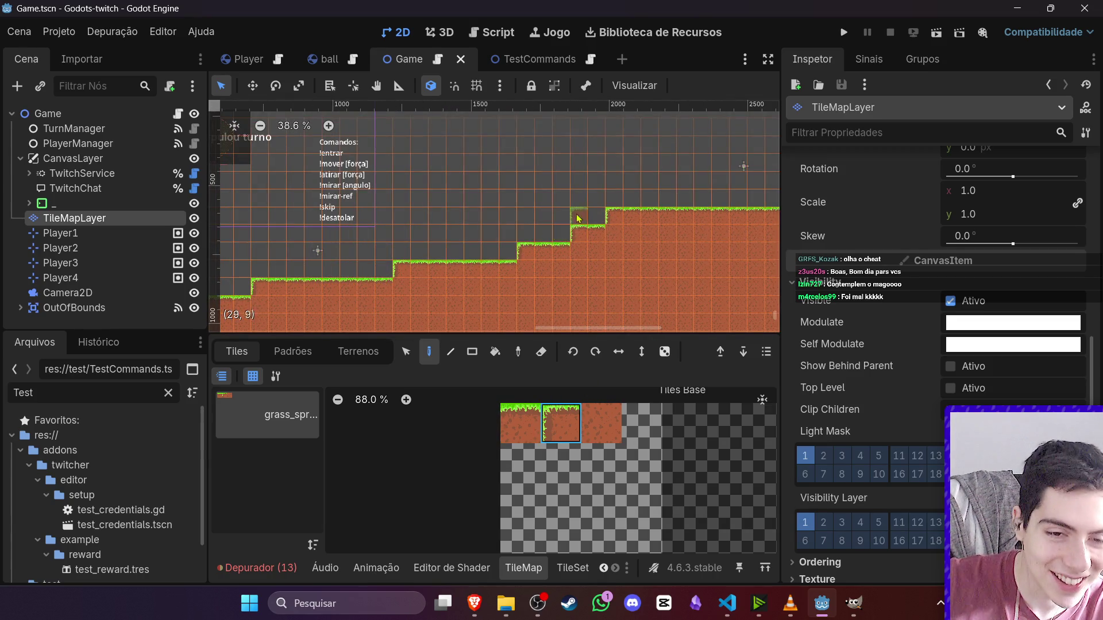
scroll(632, 241, "up", 4)
scroll(592, 321, "up", 2)
scroll(592, 321, "down", 1)
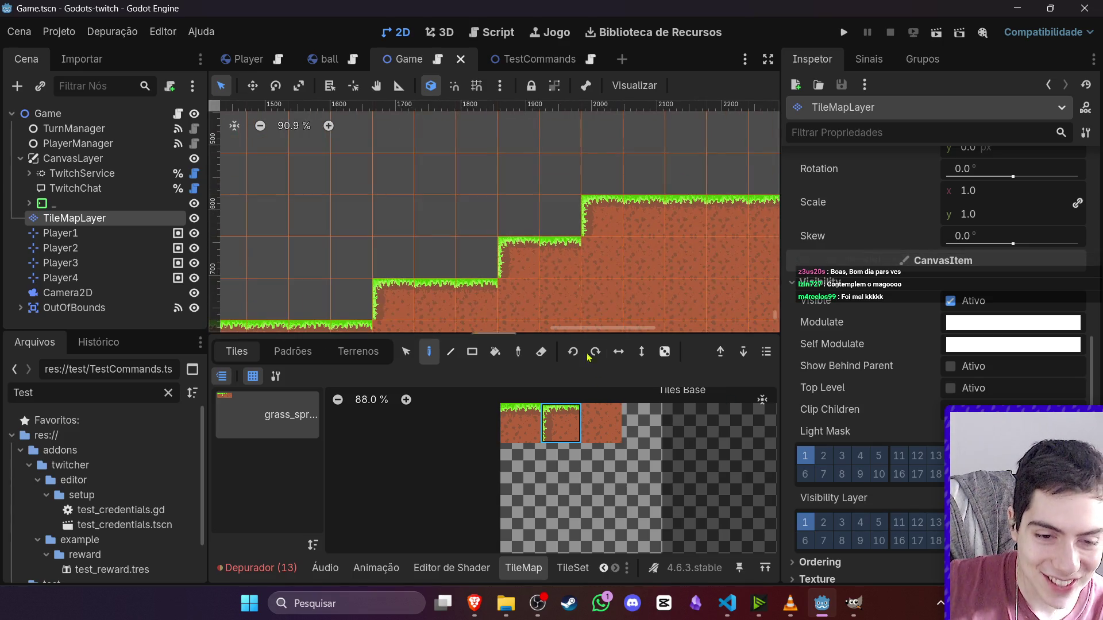
left_click(573, 568)
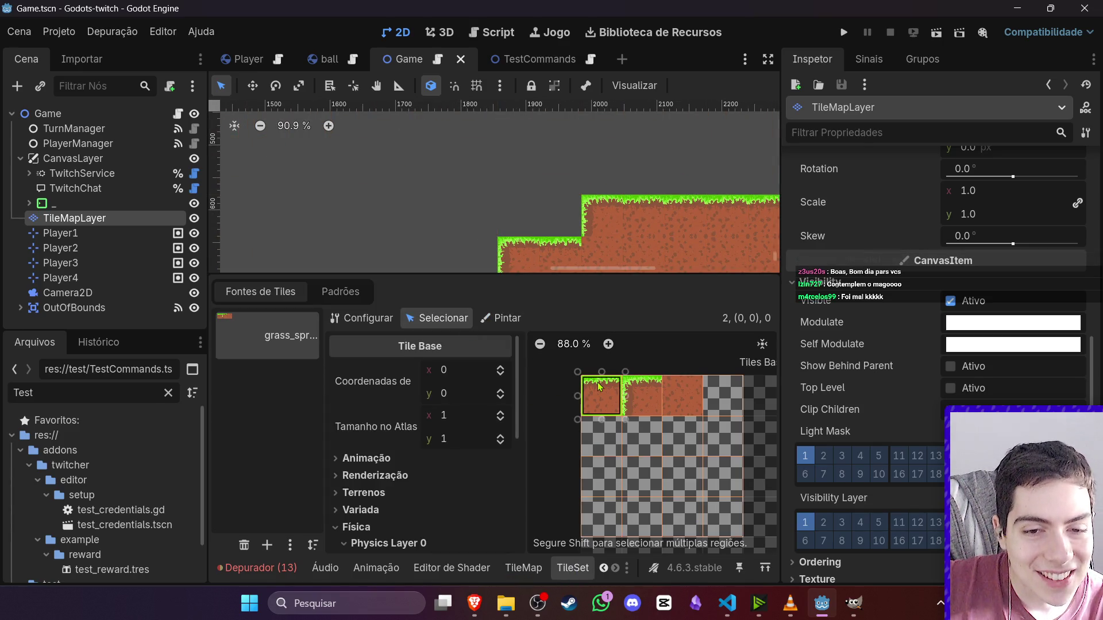
- Draw a full-square Physics Layer 0 collision polygon on grass tile (1,0)
left_click(641, 402)
left_click(345, 543)
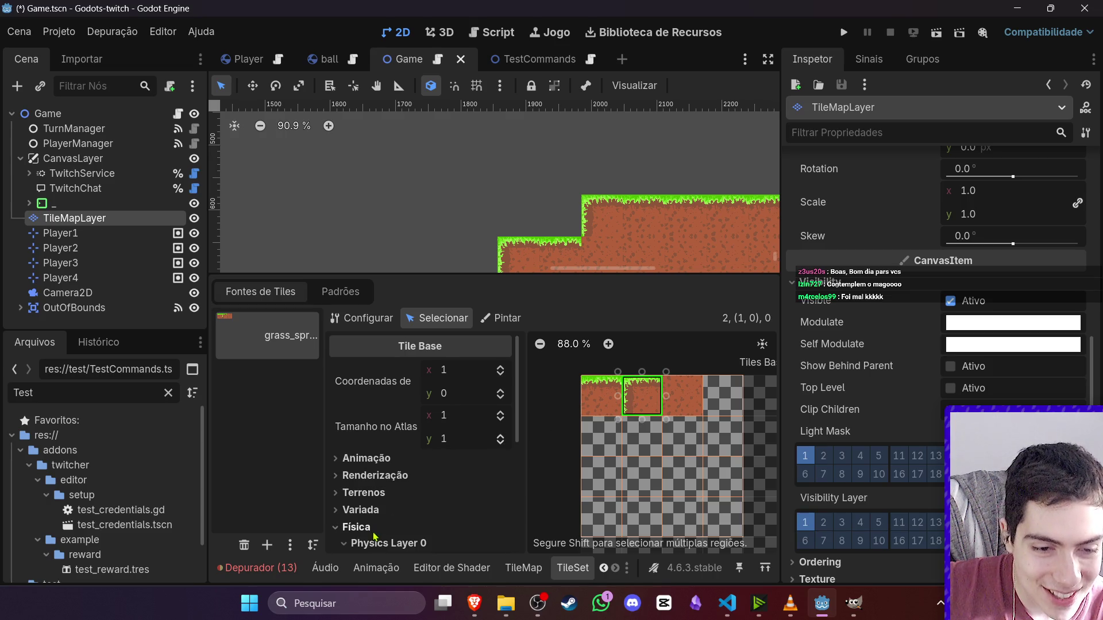
scroll(534, 477, "down", 2)
left_click(429, 543)
scroll(430, 517, "down", 5)
left_click(402, 444)
left_click(470, 443)
left_click(470, 512)
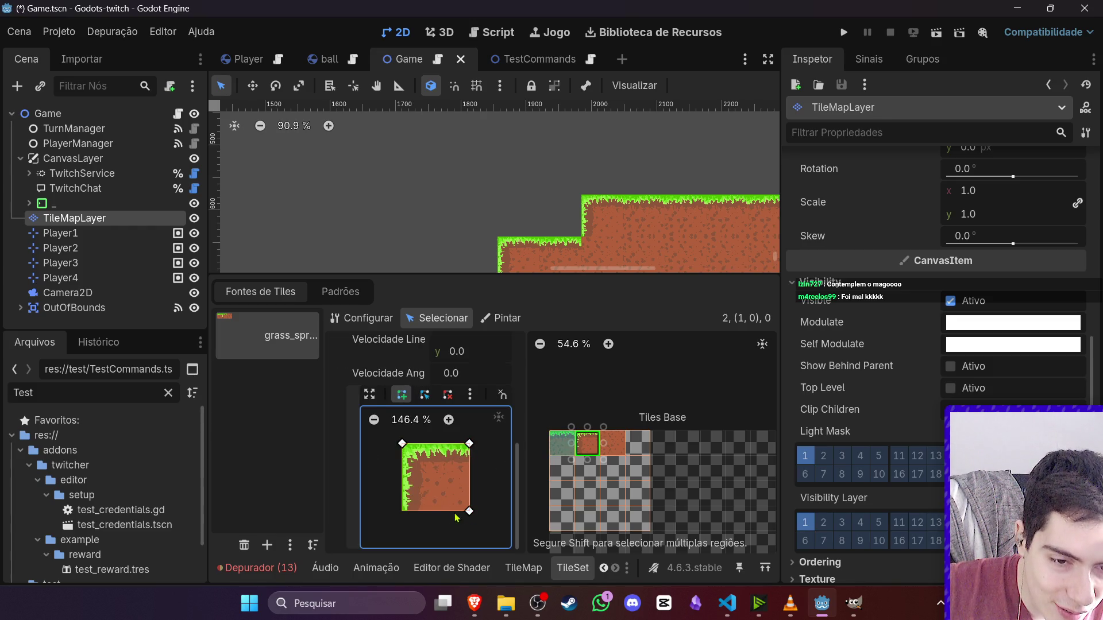
left_click(403, 511)
left_click(402, 443)
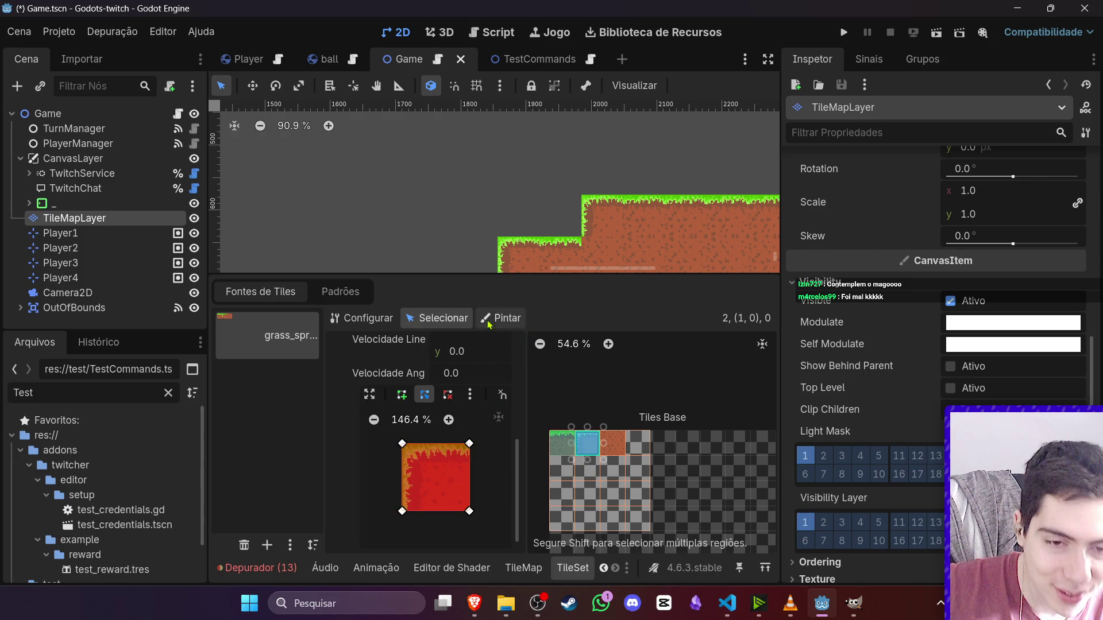
- Give dirt tile (2,0) the same full-square collision polygon and save the scene
left_click(606, 448)
left_click(401, 394)
left_click(402, 444)
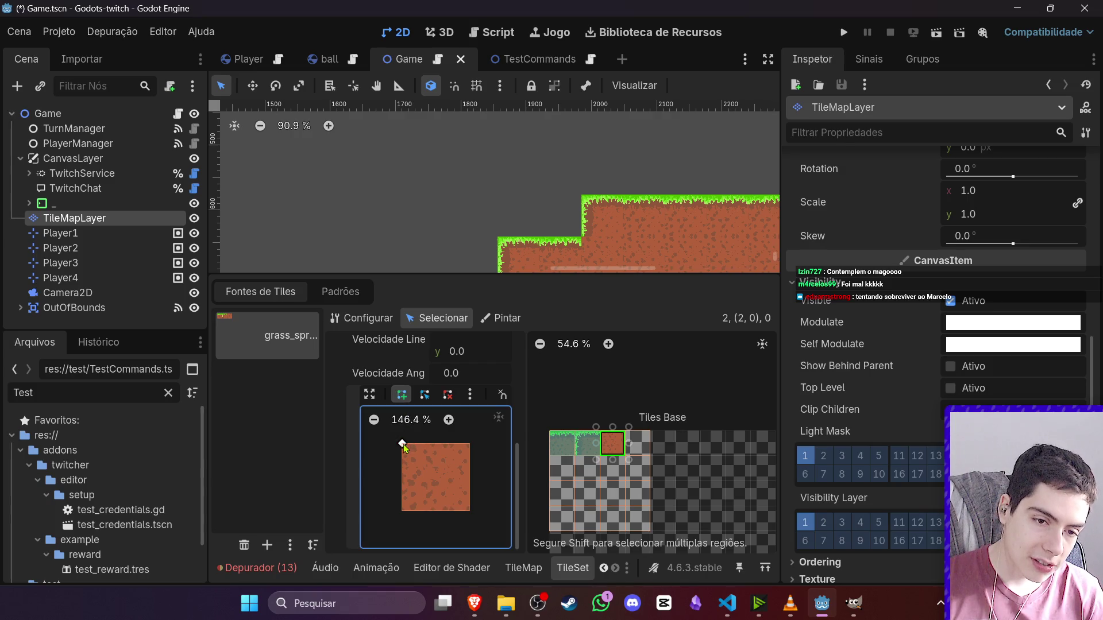
left_click(469, 443)
left_click(469, 511)
left_click(402, 511)
left_click(402, 444)
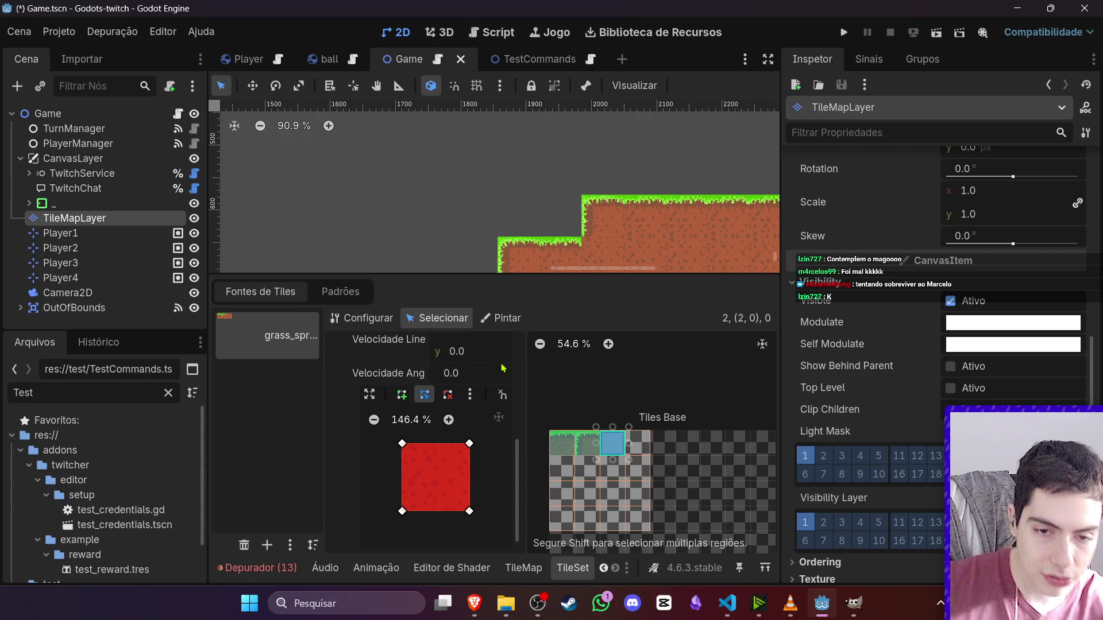
key("ctrl+s")
scroll(522, 259, "down", 6)
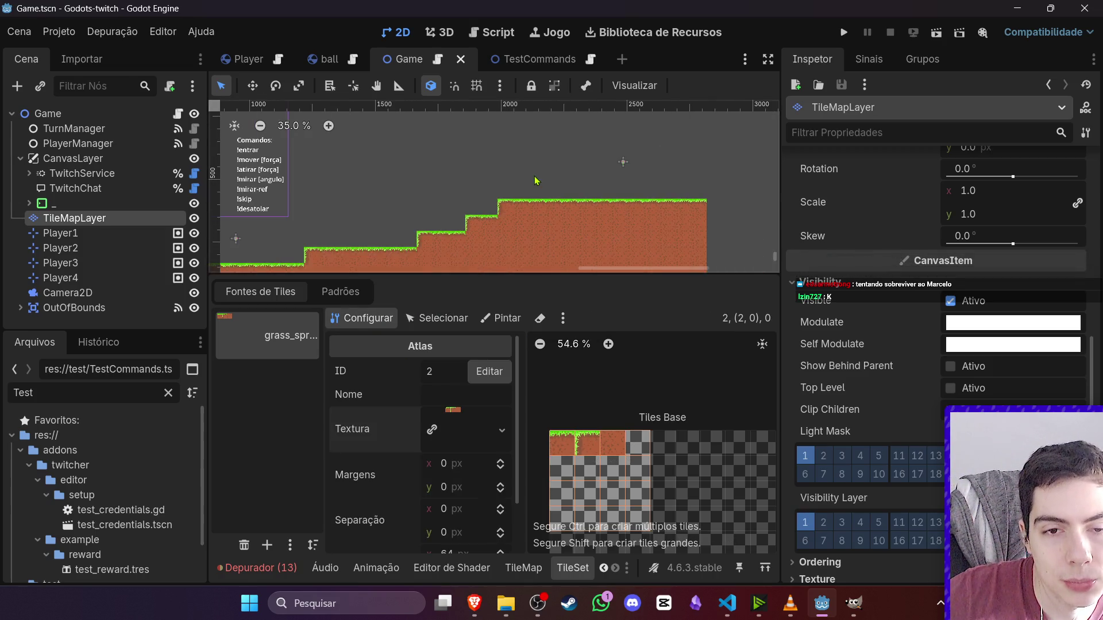
- Deselect the TileMapLayer, zoom out on the terrain, and show the Depurador panel
left_click(550, 195)
scroll(386, 190, "down", 1)
scroll(386, 191, "left", 3)
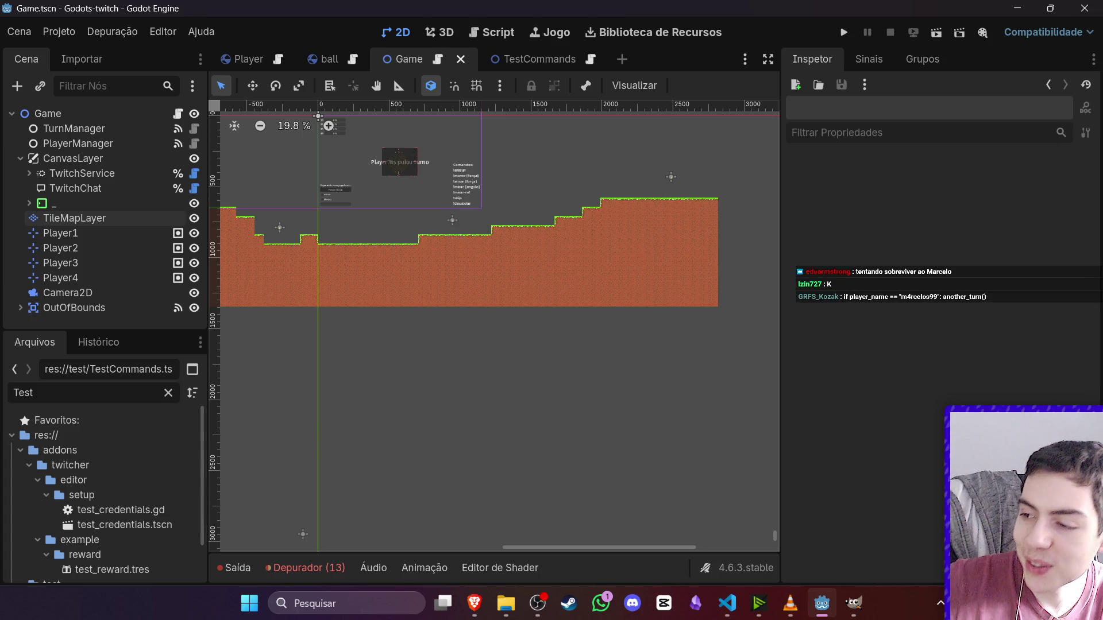
key("alt+Tab")
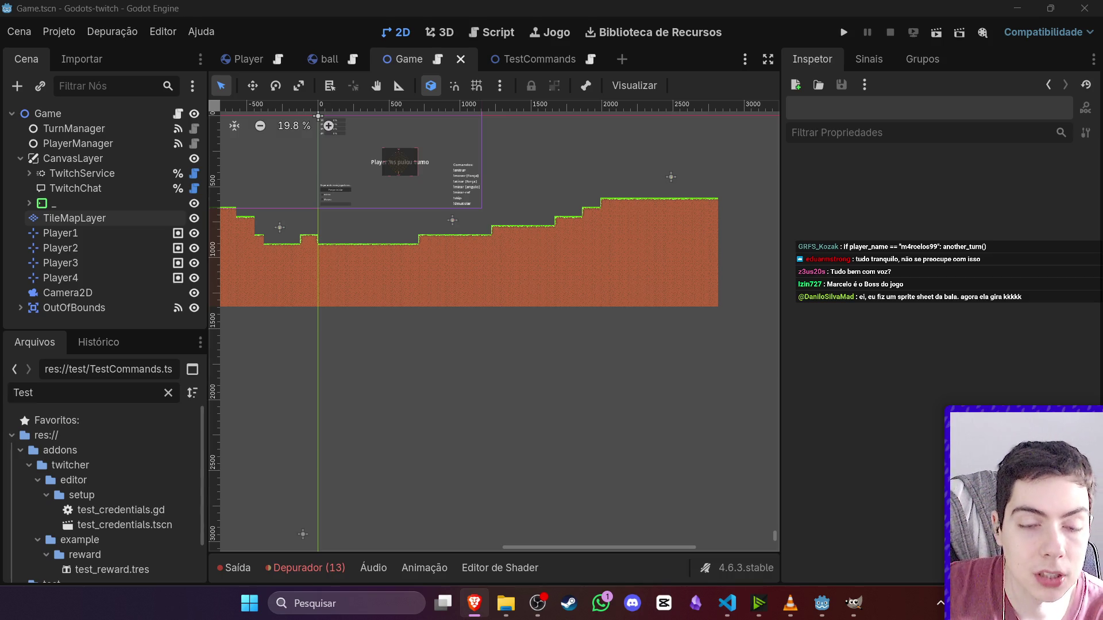
scroll(734, 387, "down", 3)
left_click(342, 568)
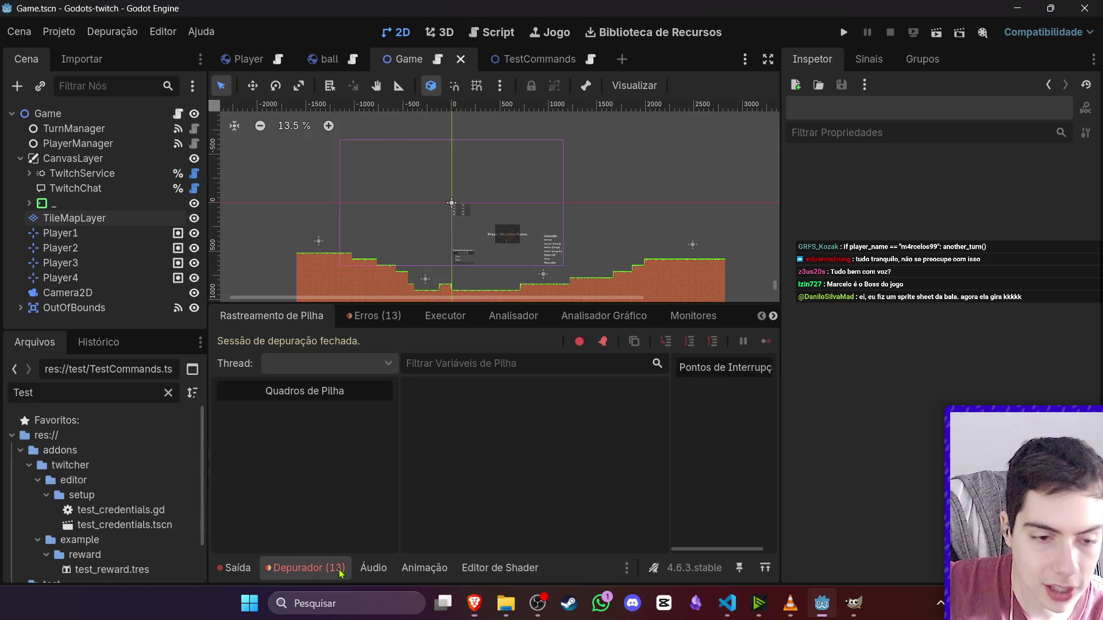
- Jump from the Erros list to PlayerManager.gd line 41 and find both took_damage occurrences with Ctrl+F
left_click(386, 322)
double_click(425, 468)
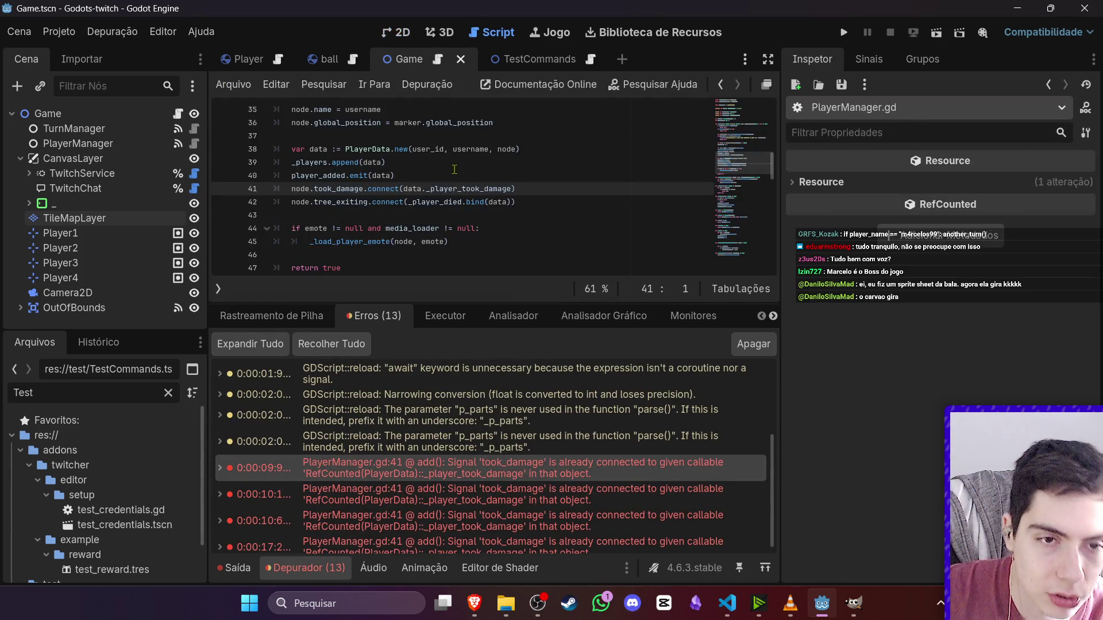
scroll(460, 202, "down", 1)
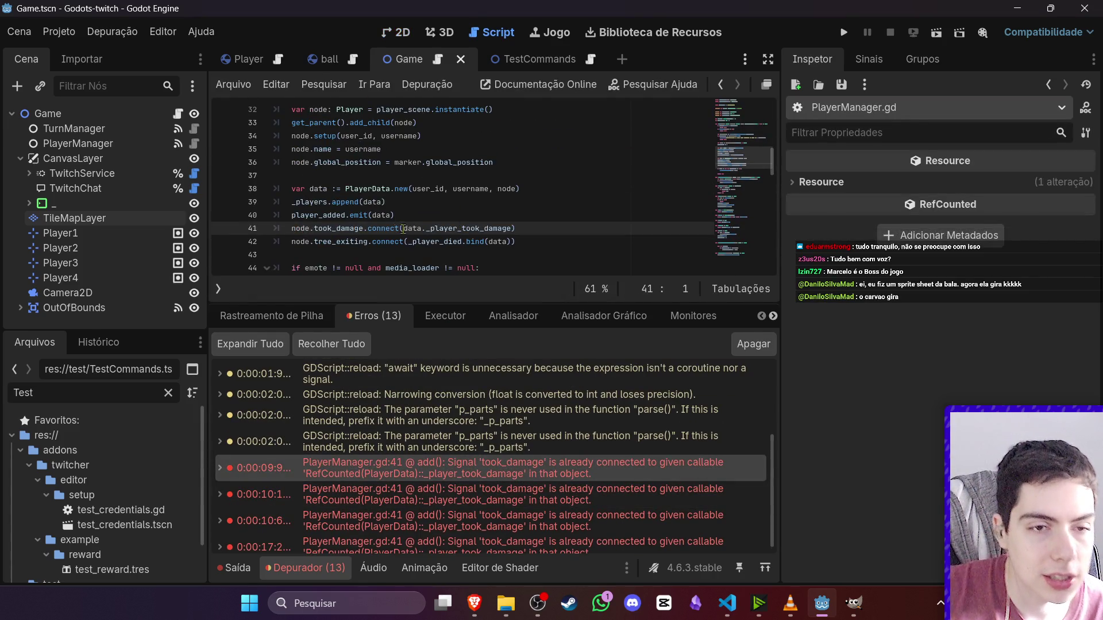
double_click(355, 228)
key("ctrl+f")
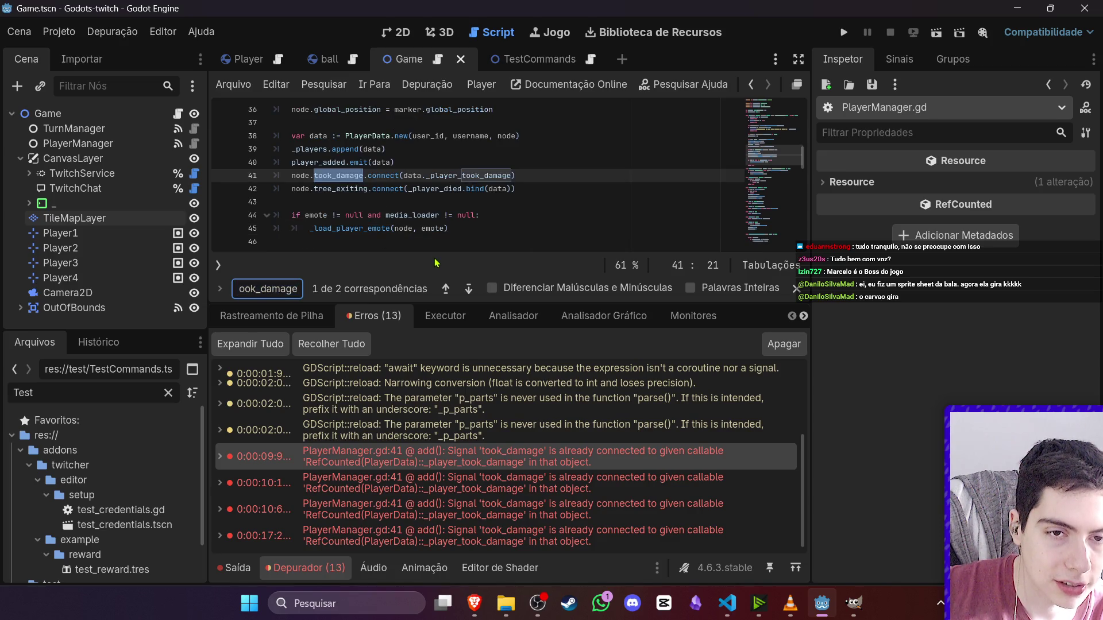
left_click(468, 294)
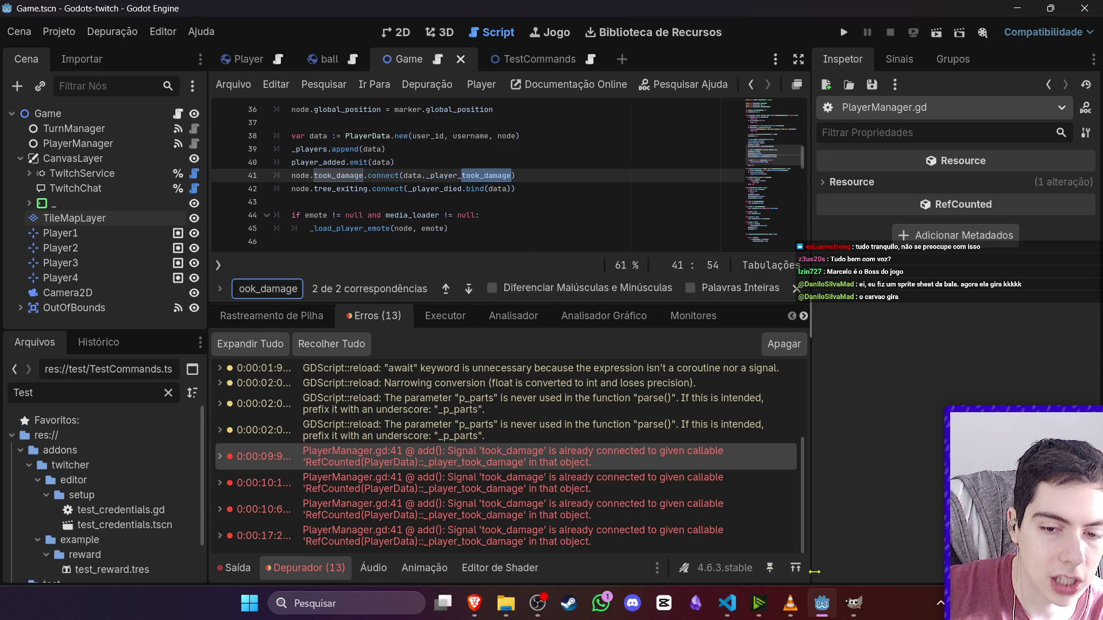
left_click(550, 598)
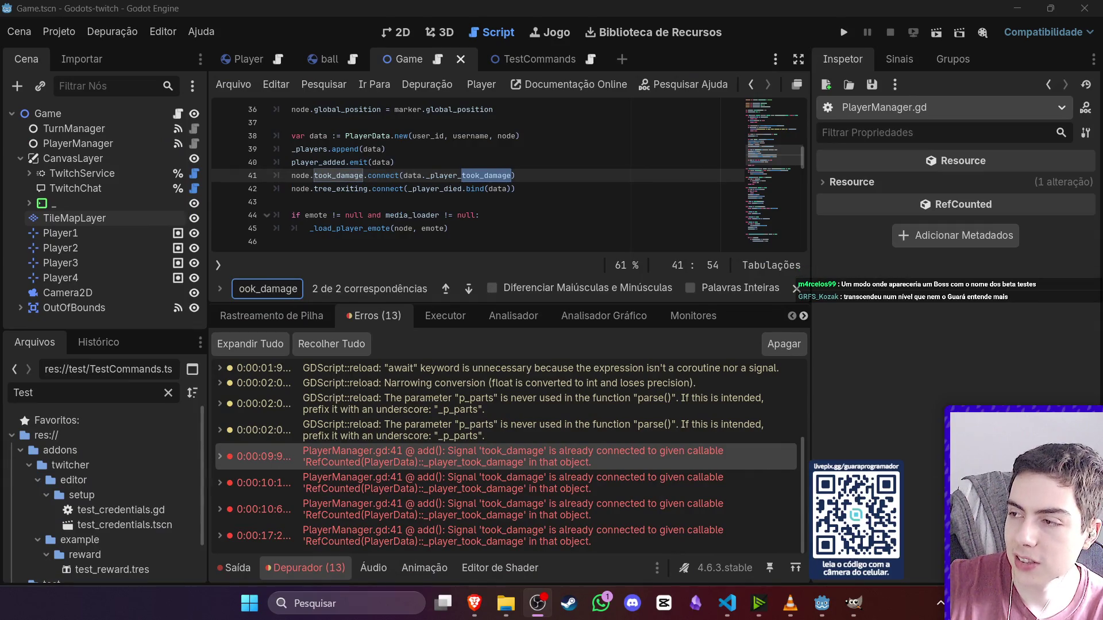
left_click(497, 165)
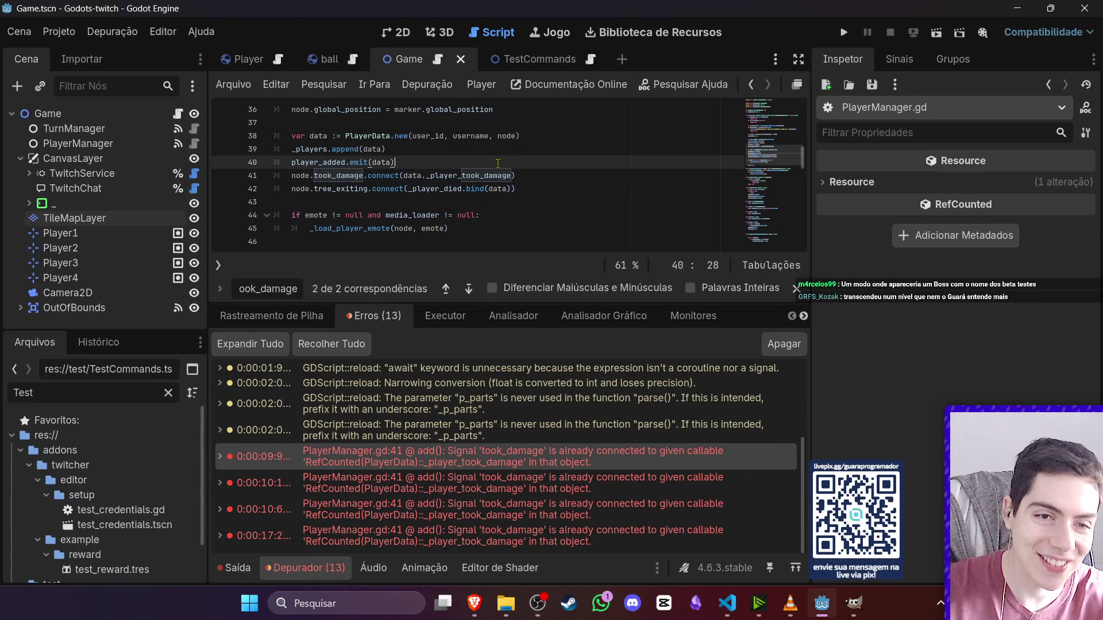
- Add a line 41 check 'if node.took_damage.is_connected(data._player_took_damage):' above the connect call
key("Return")
type("if ")
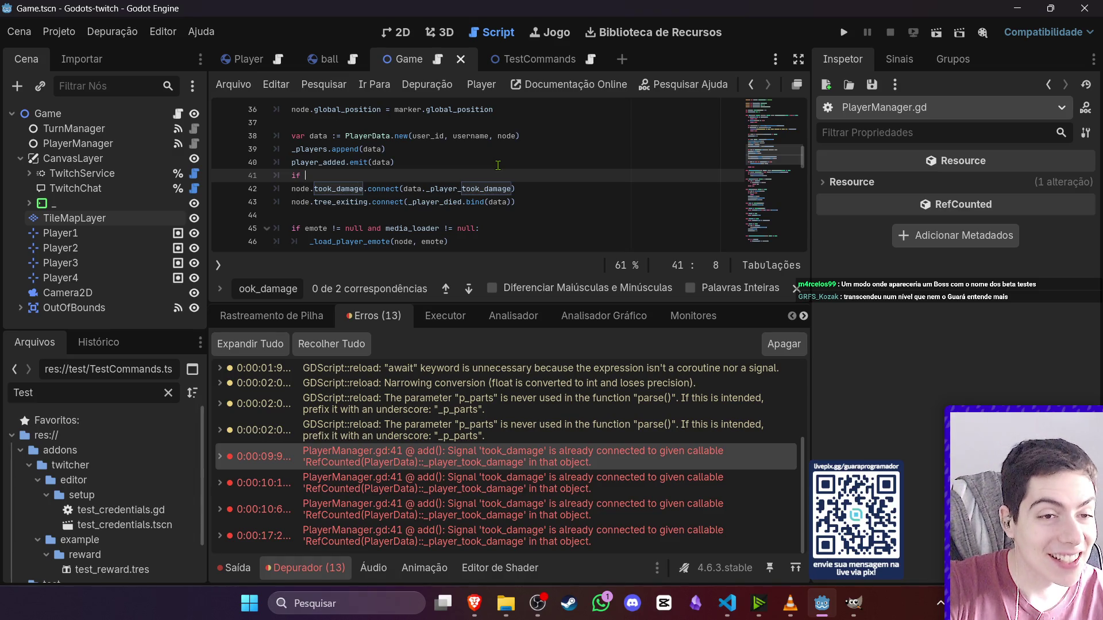
type("node.to")
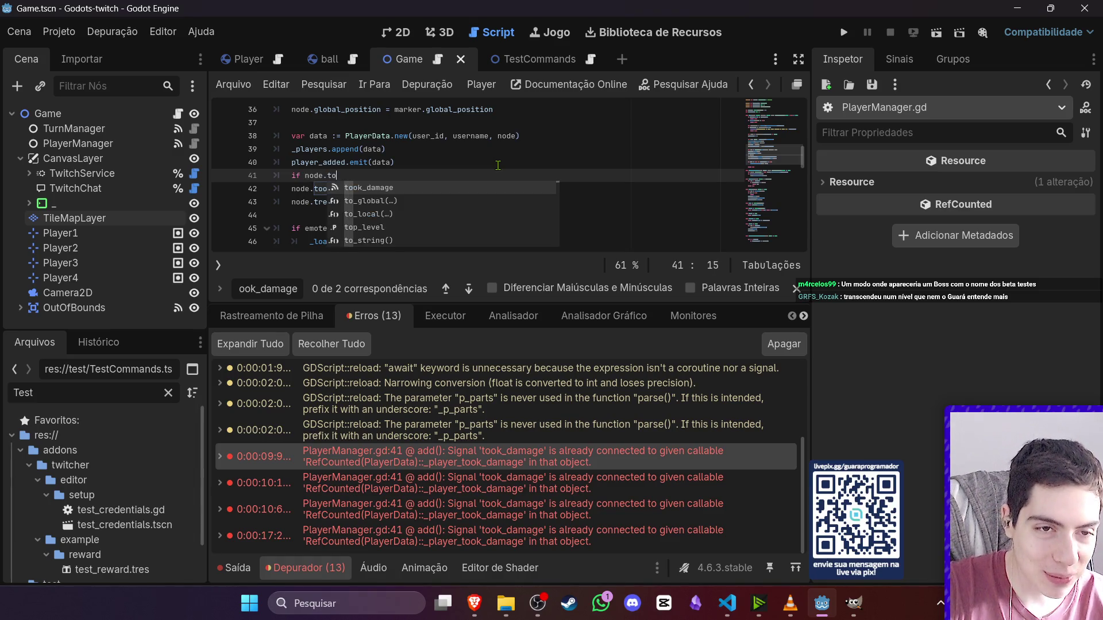
type("ok_damage.has_connections(")
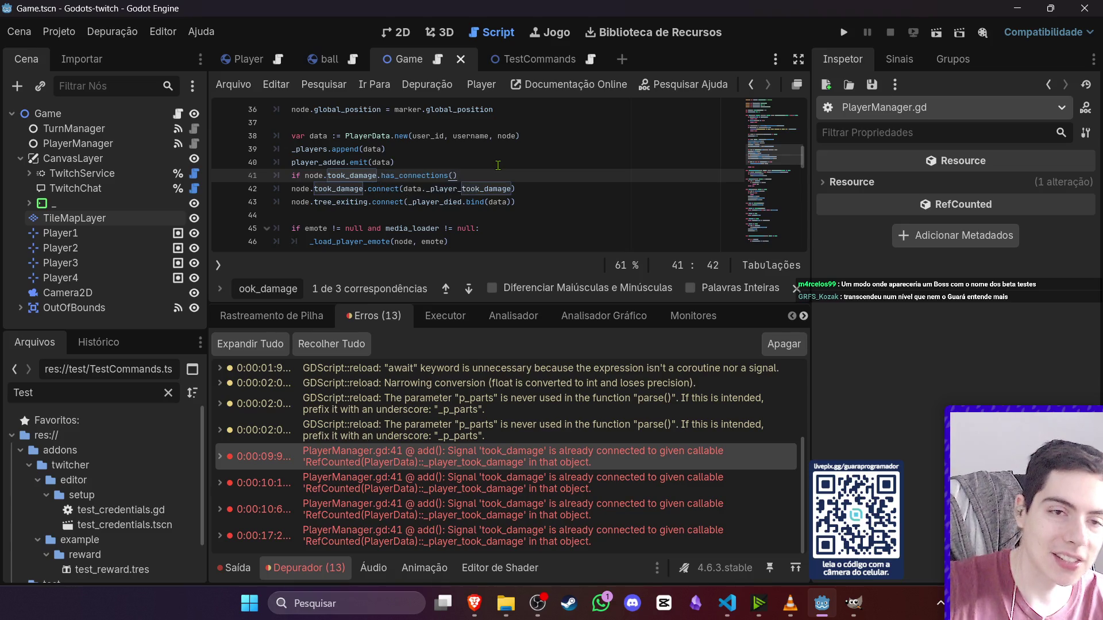
key("BackSpace")
key("BackSpace")
key("BackSpace")
type("is_c")
key("Return")
left_click_drag(512, 190, 407, 192)
key("ctrl+c")
left_click(440, 175)
key("ctrl+v")
- Negate the check with 'not', indent line 42 under it, and save PlayerManager.gd
left_click(305, 175)
type("not")
left_click(291, 189)
key("Tab")
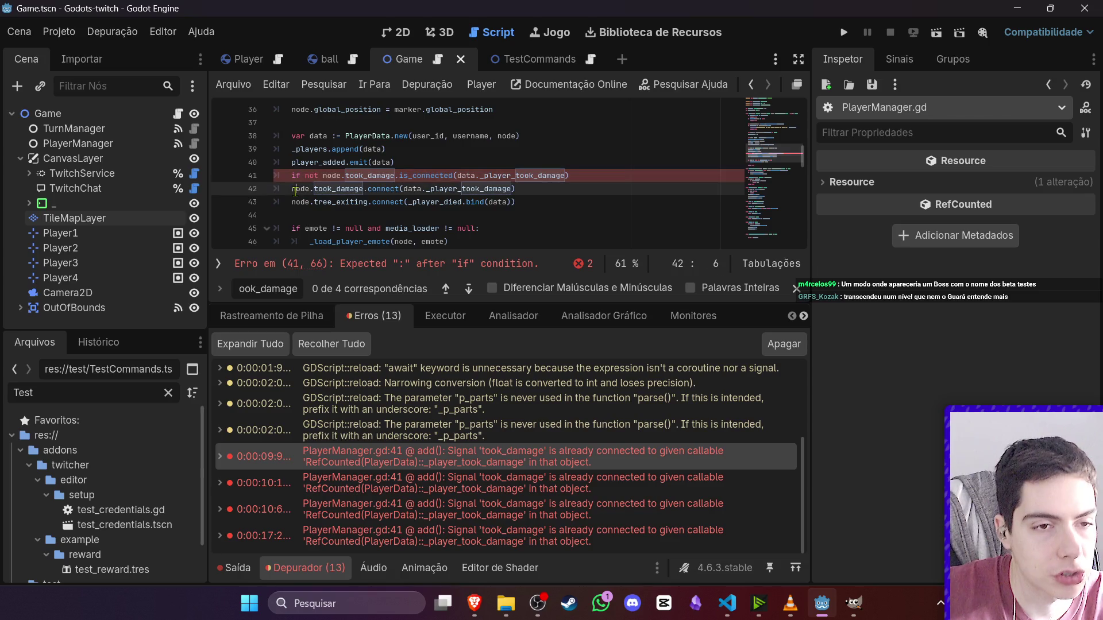
left_click(577, 179)
type(":")
key("ctrl+s")
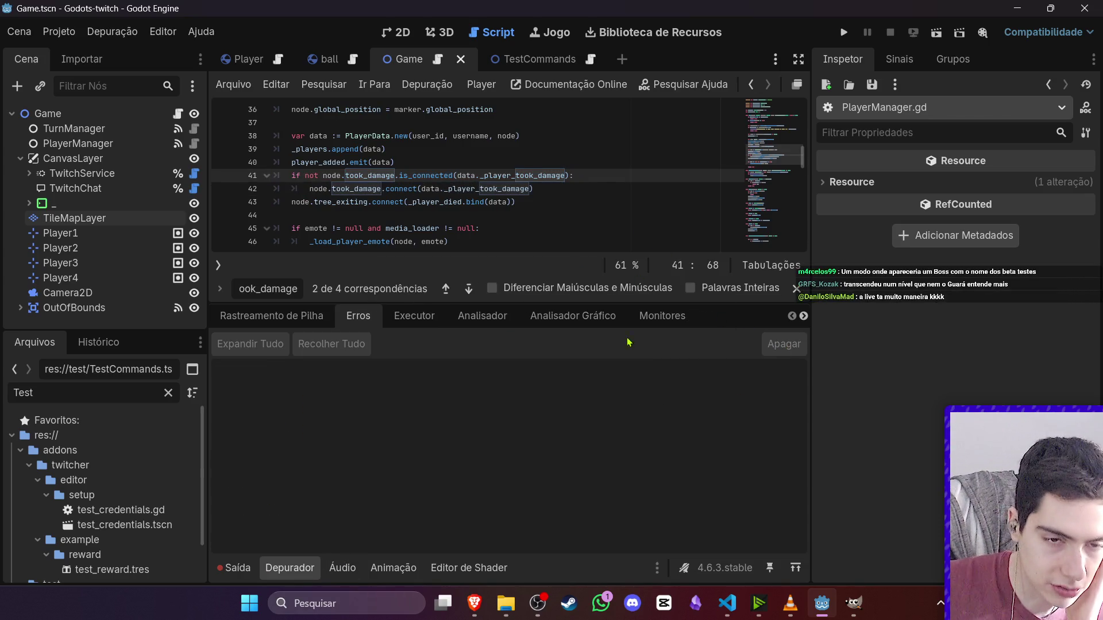
- Enlarge the code area, collapse the debugger panel, and open the TurnManager script
left_click_drag(528, 307, 528, 380)
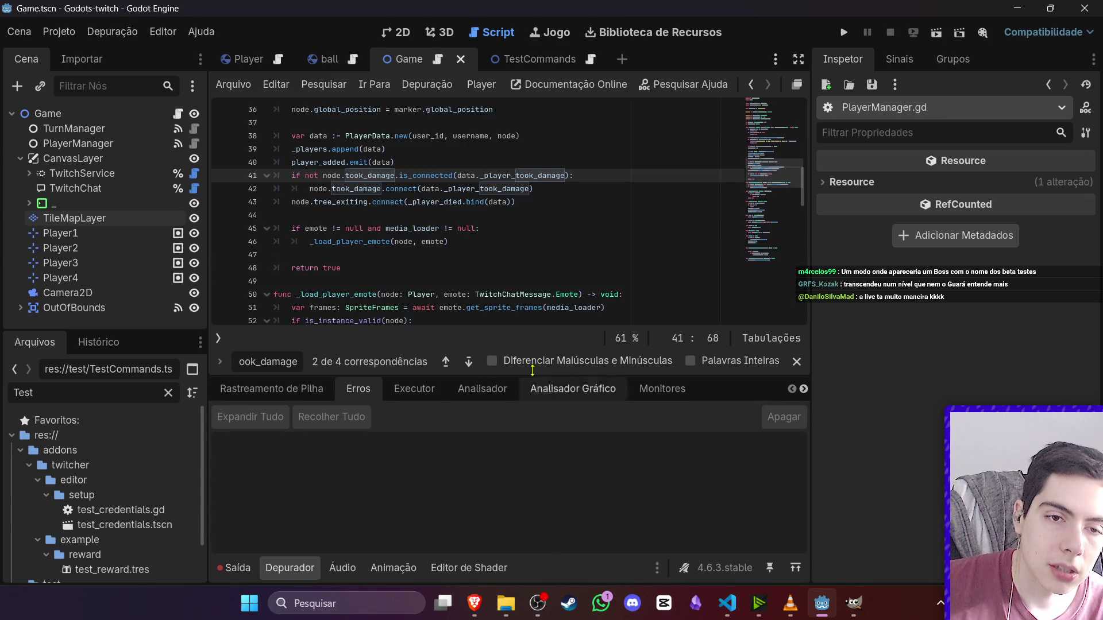
scroll(516, 282, "down", 5)
scroll(516, 282, "up", 8)
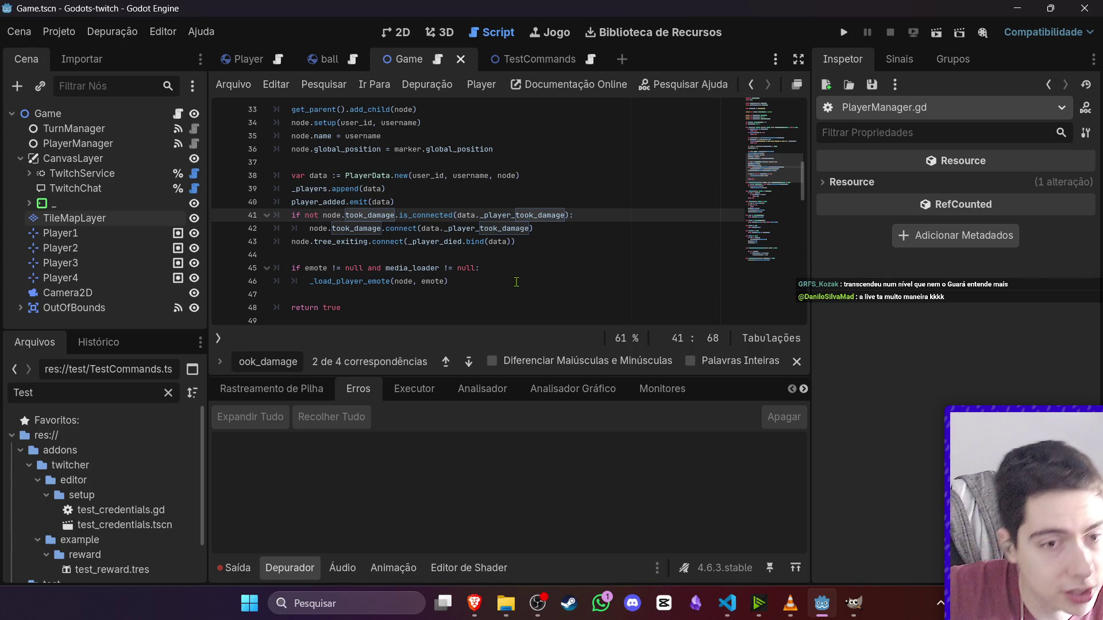
scroll(531, 295, "down", 2)
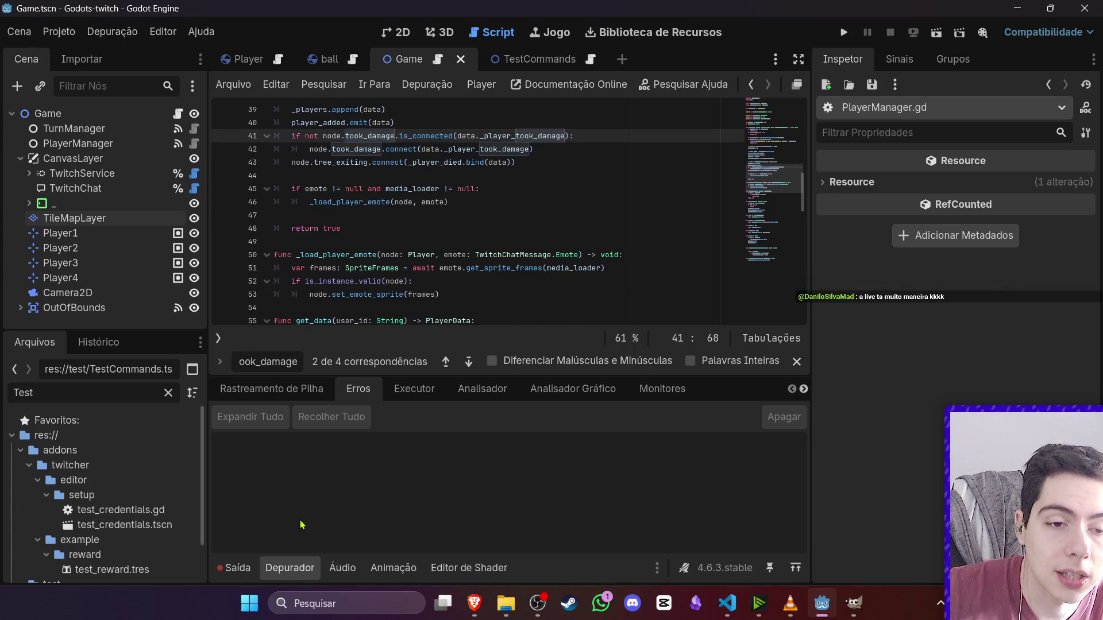
left_click(268, 568)
scroll(423, 398, "down", 1)
scroll(423, 398, "down", 8)
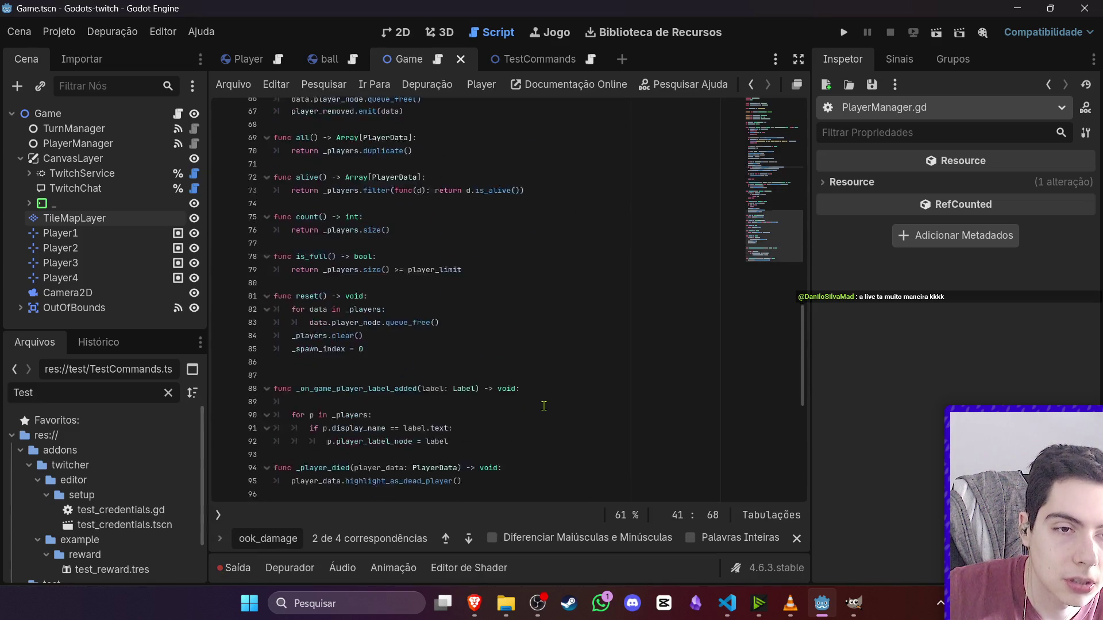
scroll(543, 405, "up", 5)
left_click(194, 128)
scroll(450, 283, "down", 5)
scroll(450, 284, "down", 5)
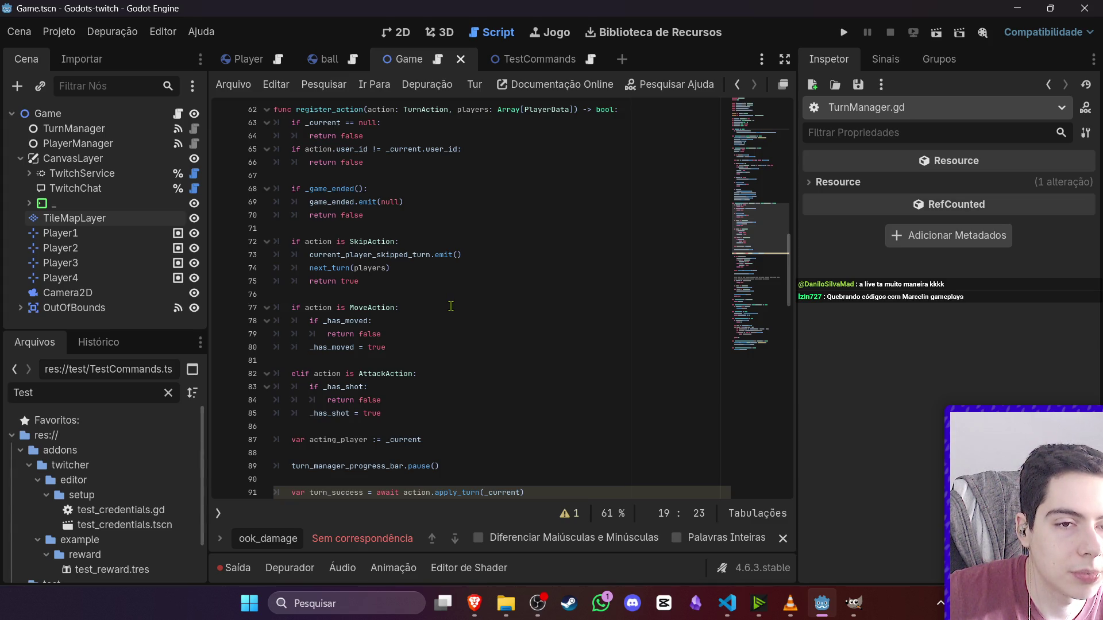
left_click(359, 267)
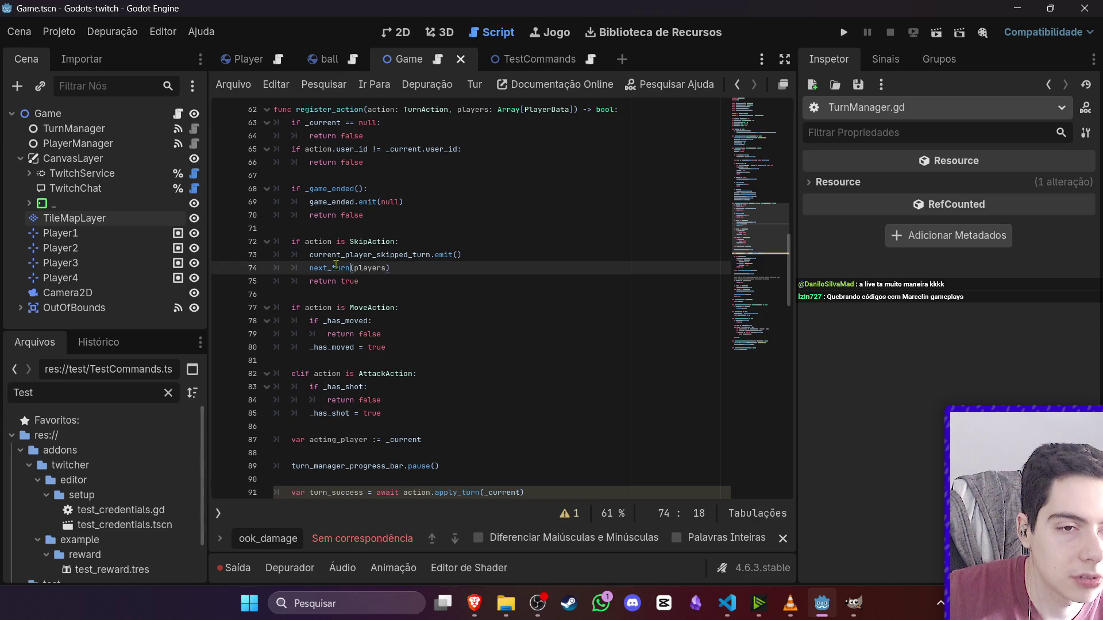
left_click(336, 268, "ctrl")
scroll(387, 292, "down", 3)
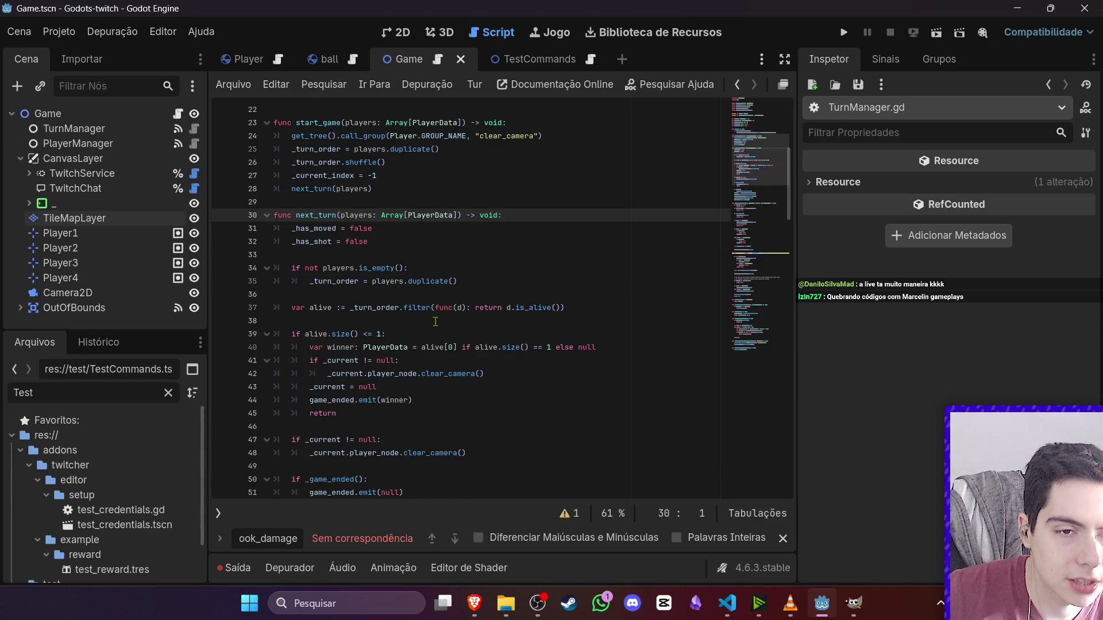
mouse_move(442, 313)
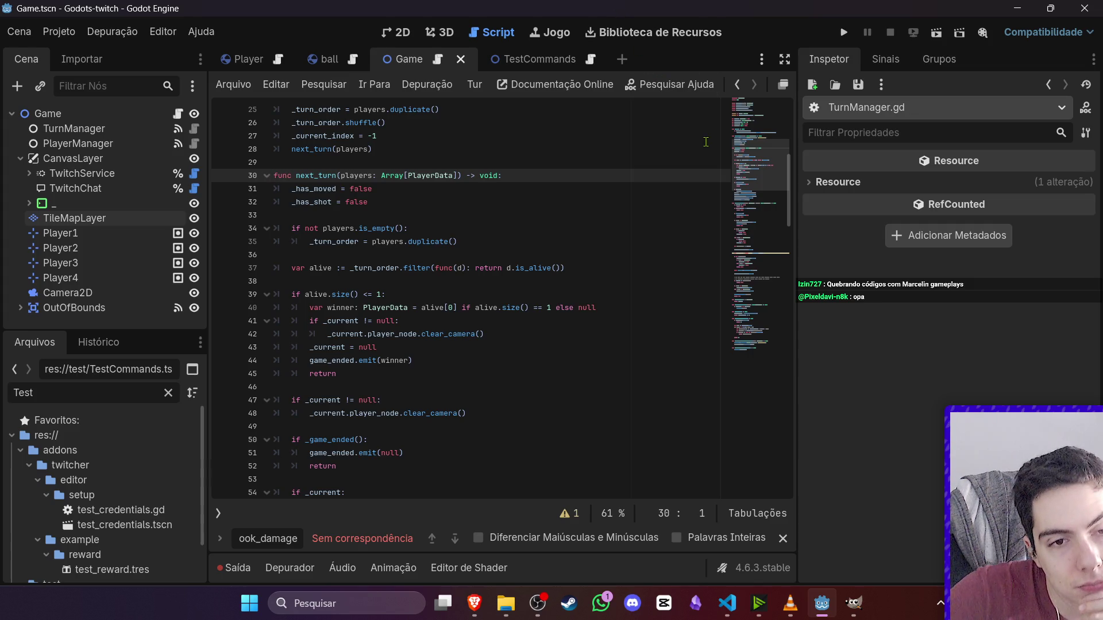
scroll(653, 471, "up", 5)
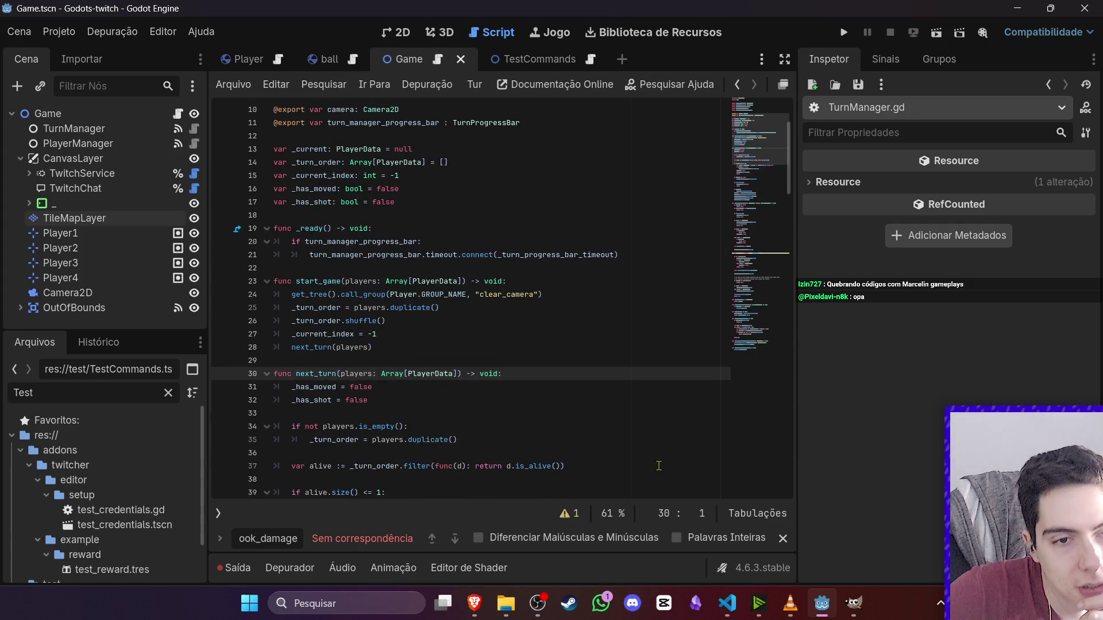
left_click(396, 32)
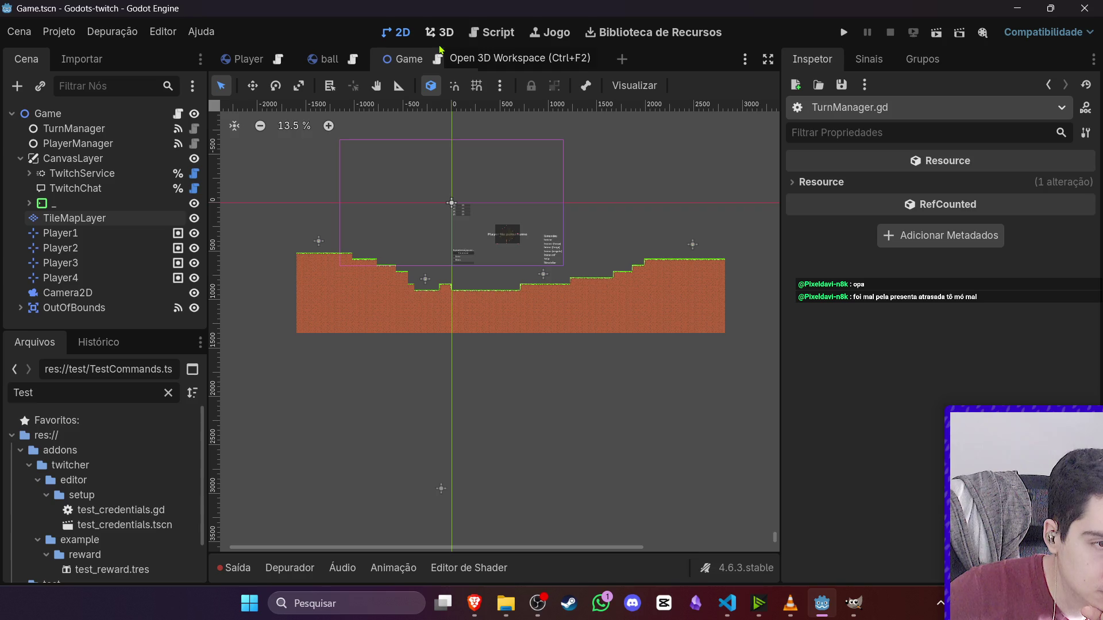
left_click(440, 37)
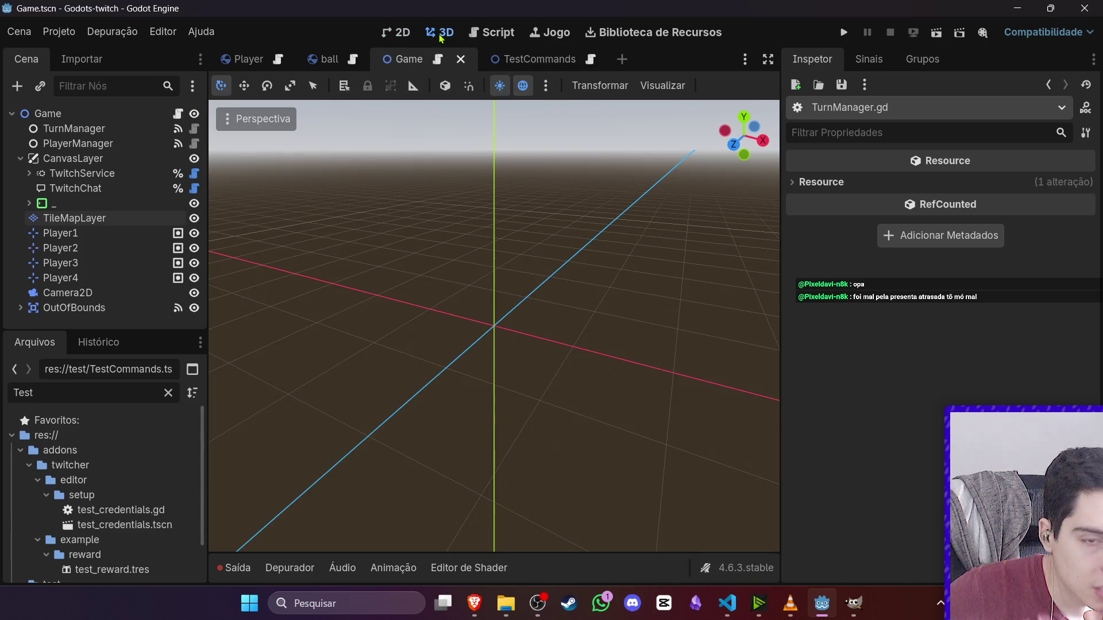
left_click(397, 33)
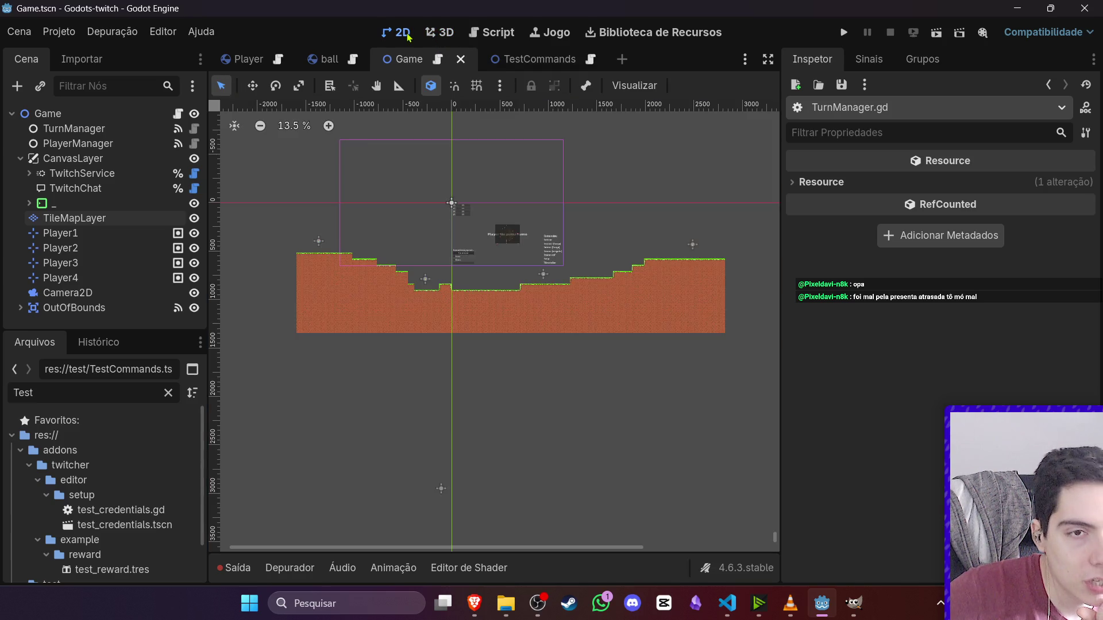
left_click(179, 113)
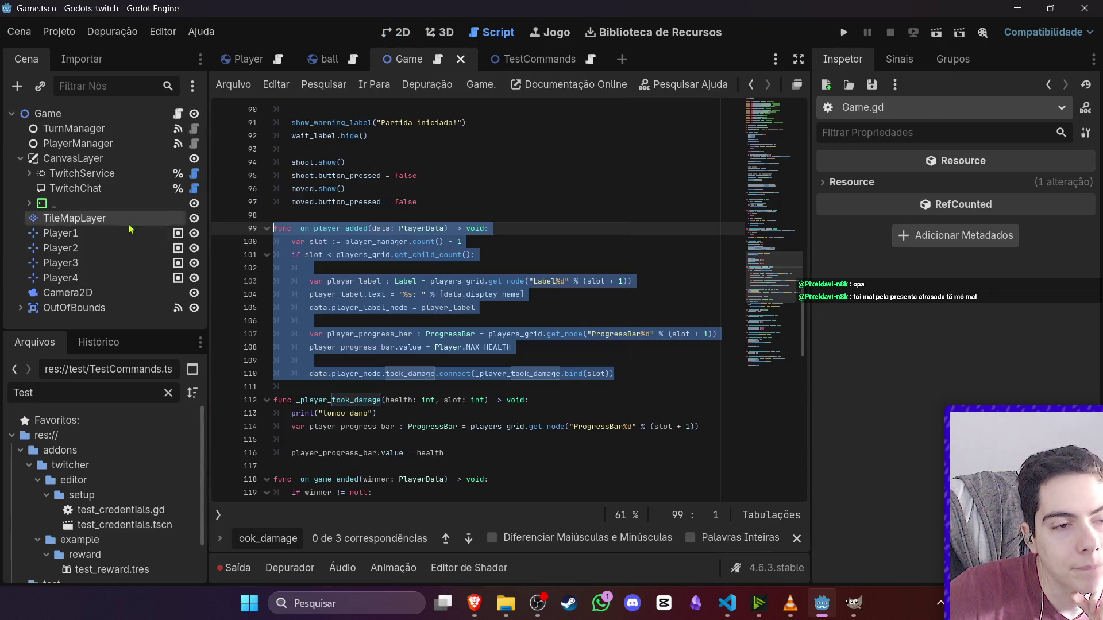
scroll(394, 352, "down", 3)
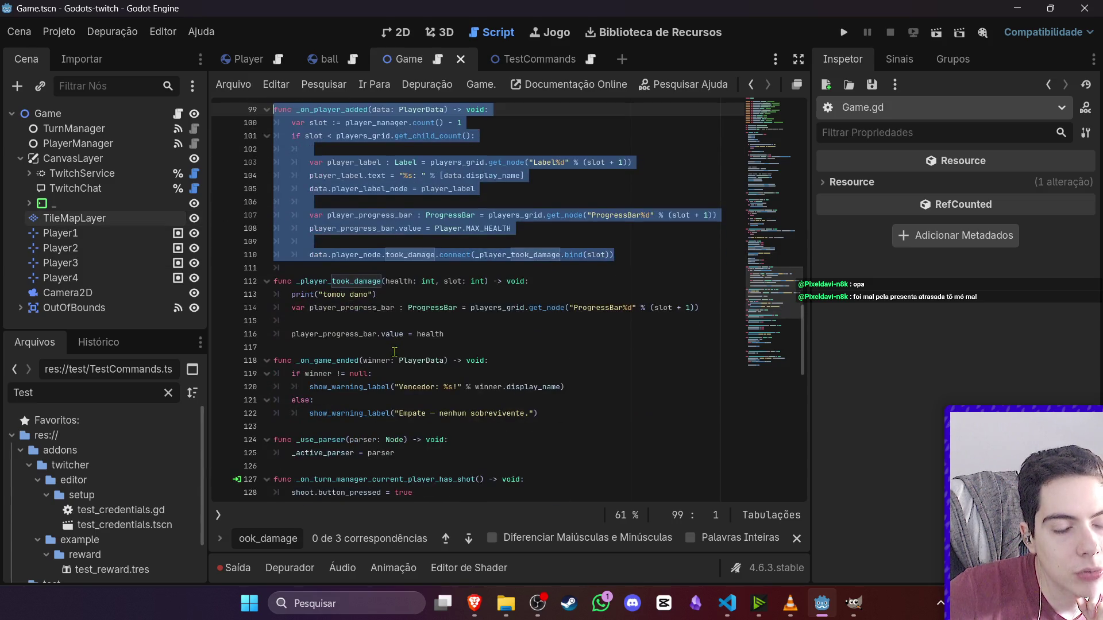
left_click(194, 128)
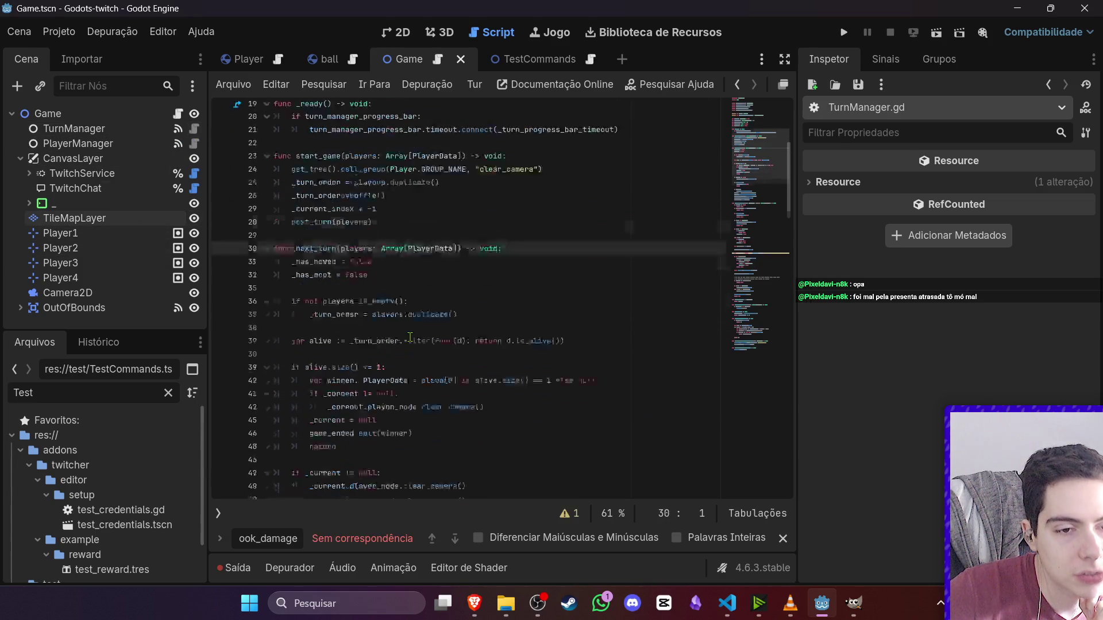
scroll(411, 340, "down", 6)
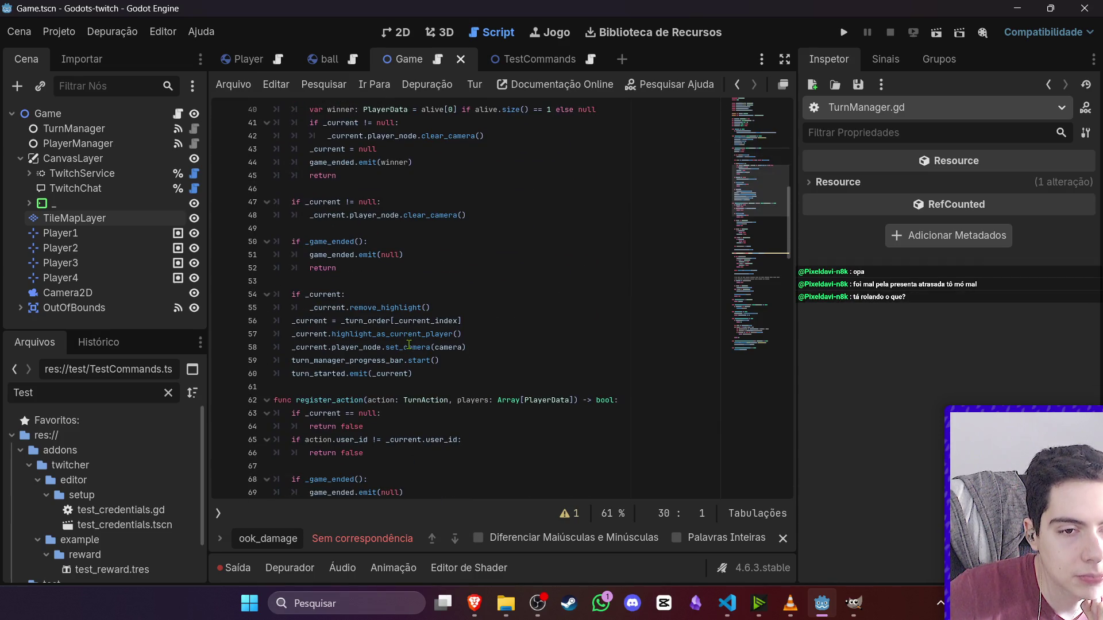
scroll(411, 347, "up", 3)
scroll(416, 350, "down", 7)
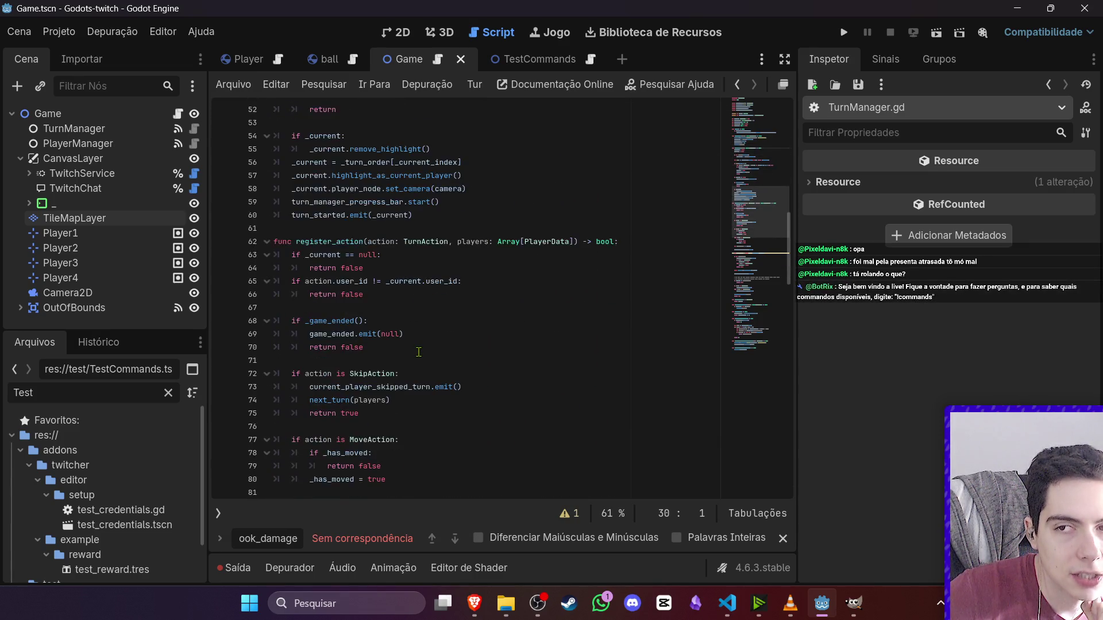
scroll(419, 352, "down", 8)
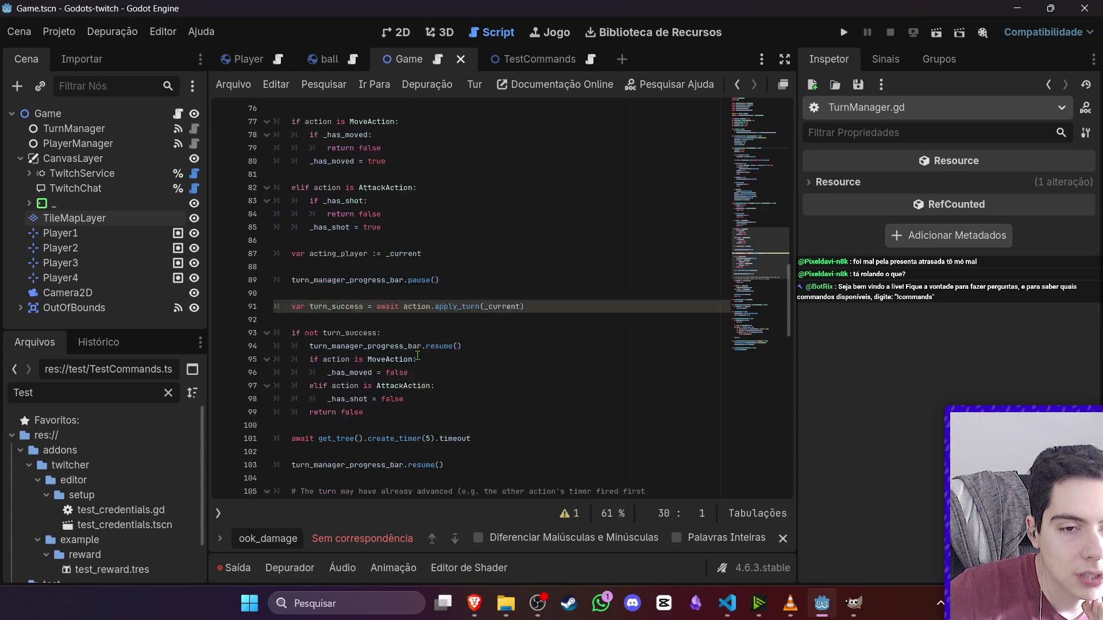
scroll(418, 355, "down", 1)
left_click_drag(524, 268, 208, 272)
- Change the line 101 timer from create_timer(5) to create_timer(1) and save TurnManager.gd
left_click(488, 373)
left_click_drag(476, 401, 217, 377)
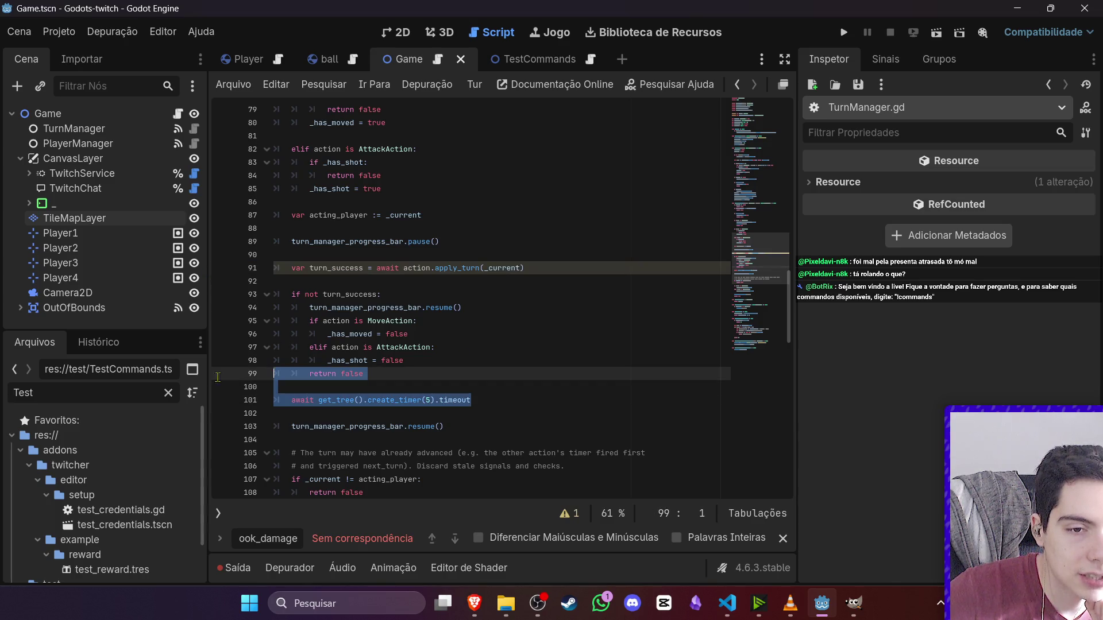
left_click(432, 401)
key("BackSpace")
type("1")
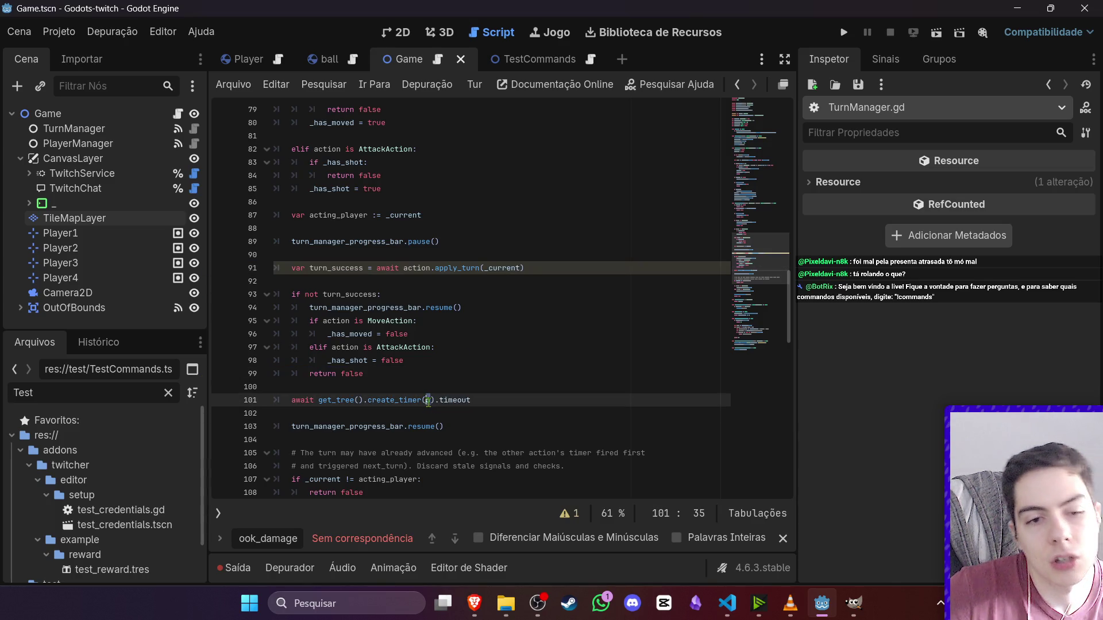
left_click(469, 375)
key("ctrl+s")
scroll(467, 402, "down", 3)
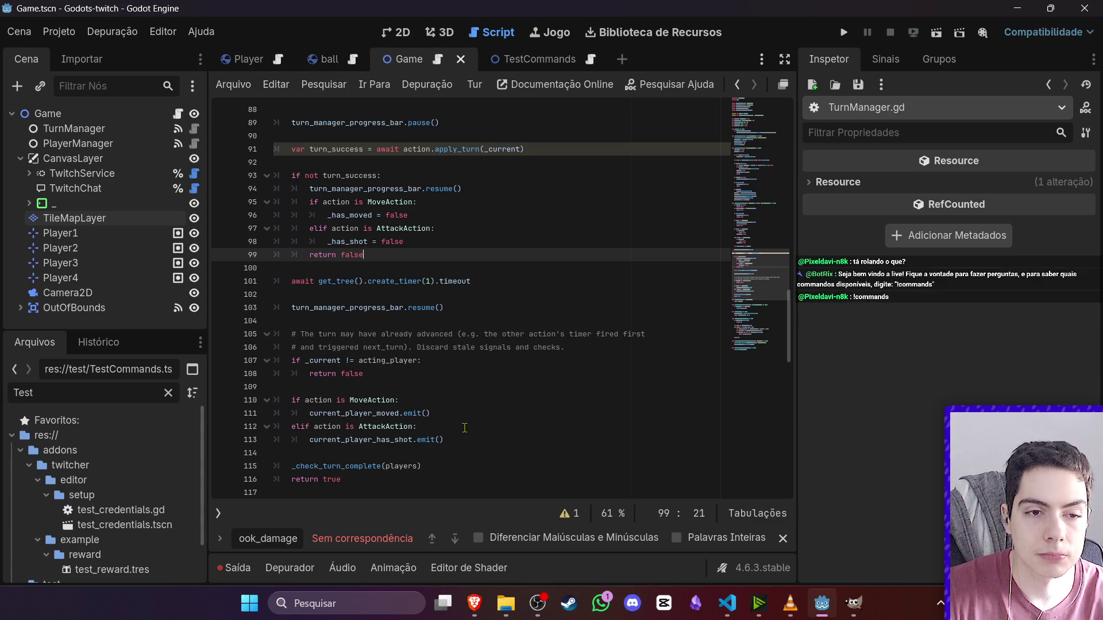
- Glance at the 2D scene view, then return to the script editor
left_click(478, 308)
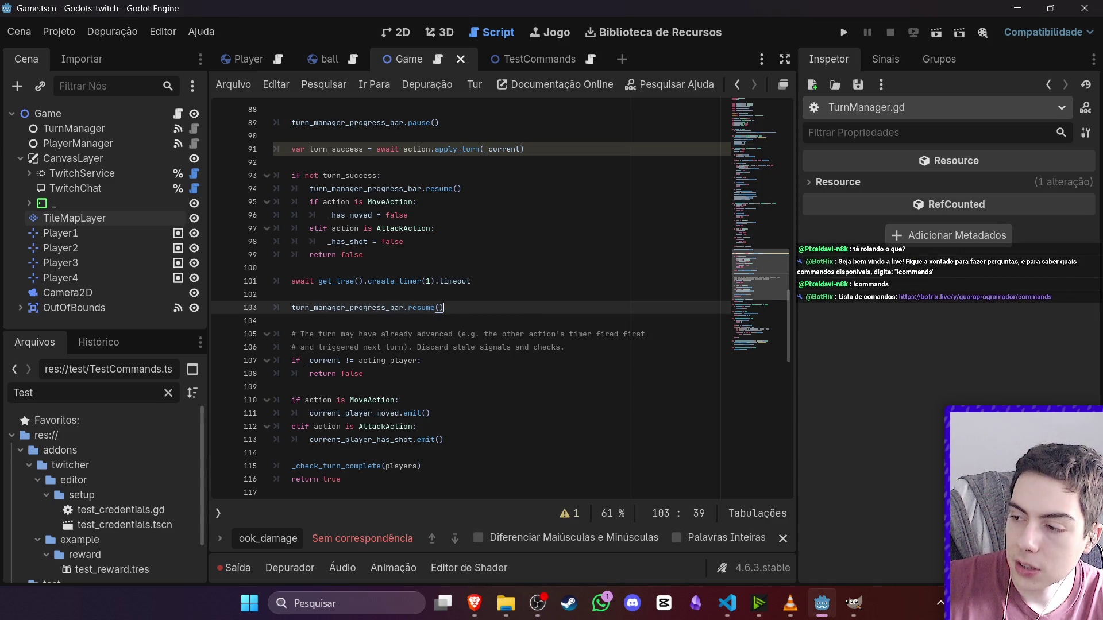
key("alt+Tab")
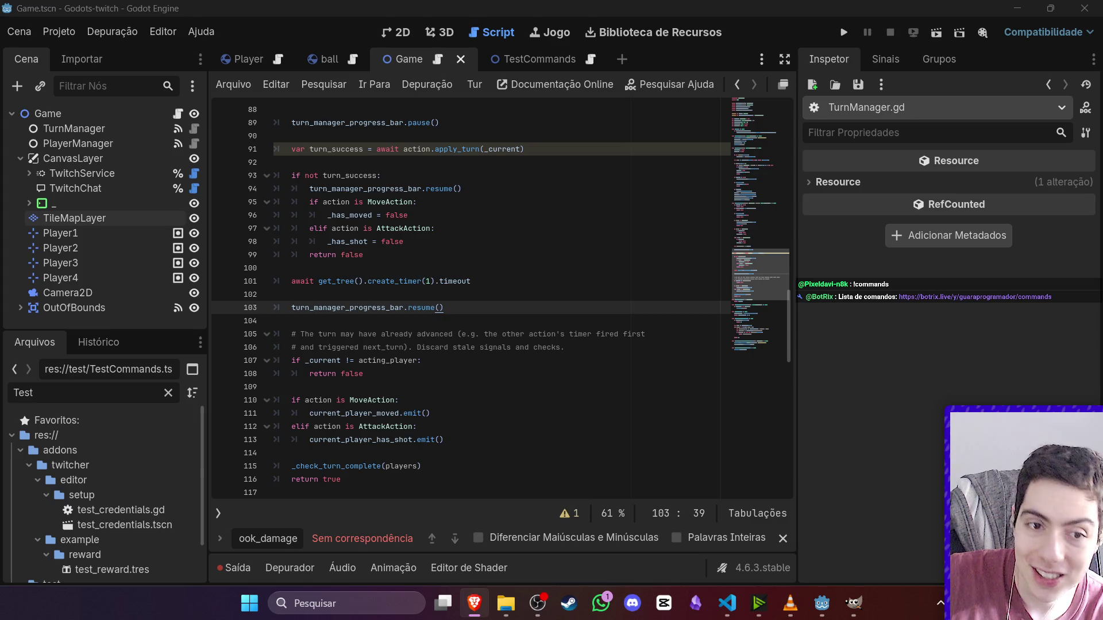
left_click(396, 32)
left_click(493, 32)
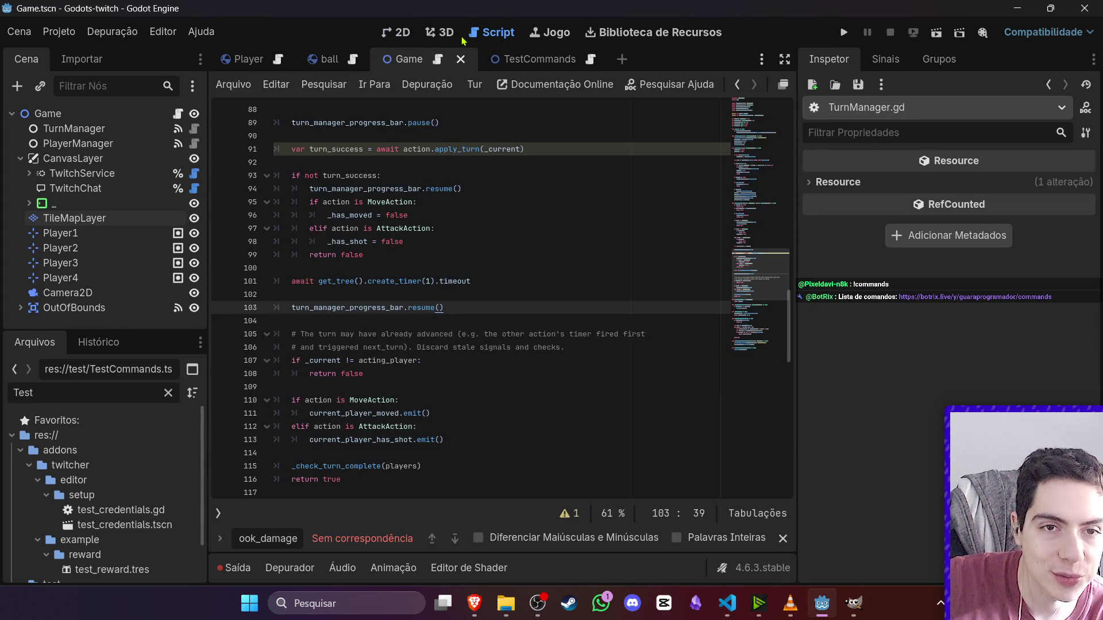
- Check the 3D and 2D views, then run the current scene to start a four-player test match
left_click(439, 33)
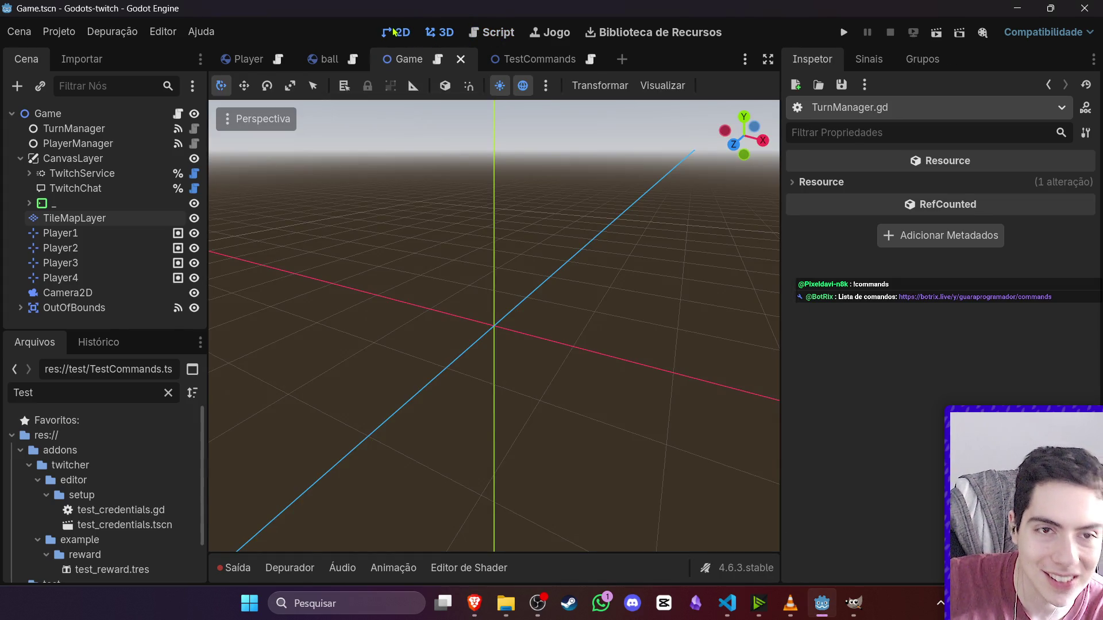
left_click(505, 33)
left_click(397, 32)
left_click(498, 33)
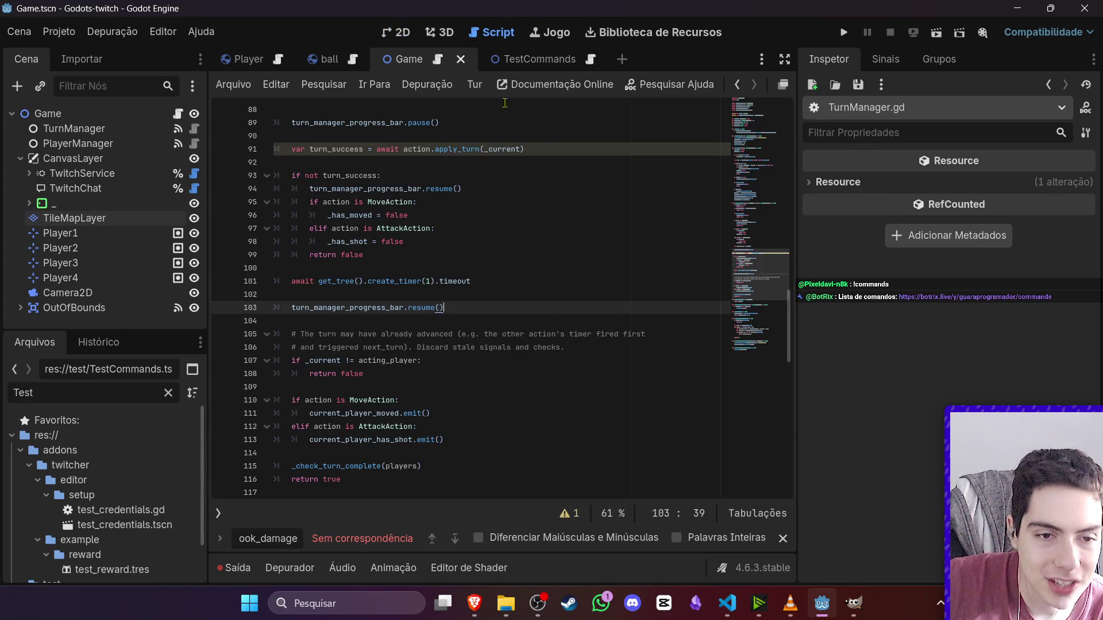
left_click(936, 34)
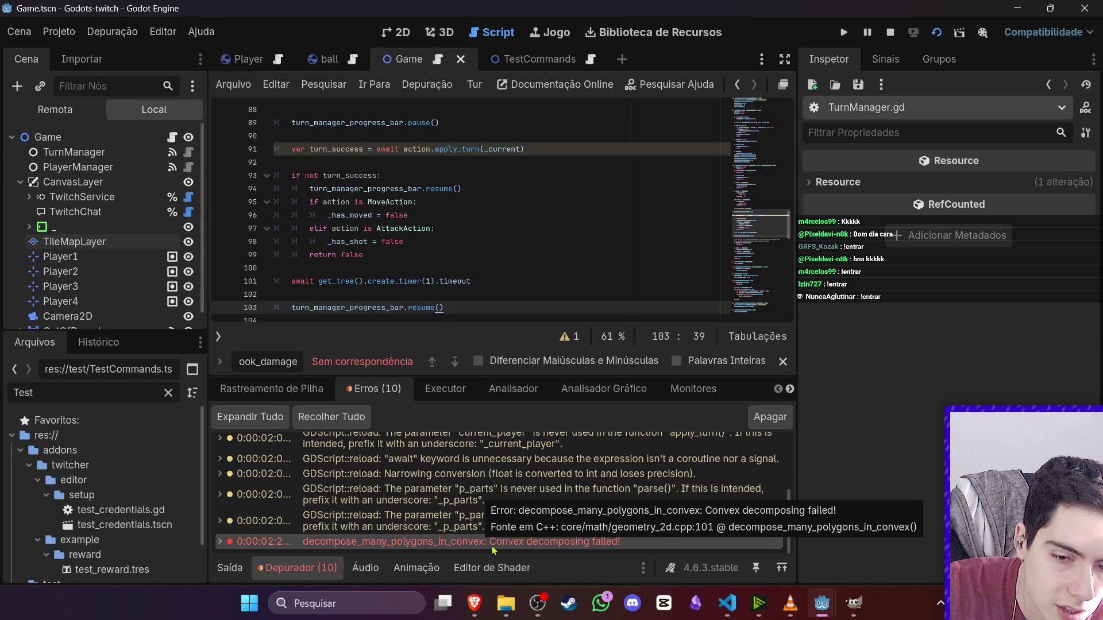
- Play-test in the DEBUG game window, then stop the run and return to the TurnManager code
left_click(854, 604)
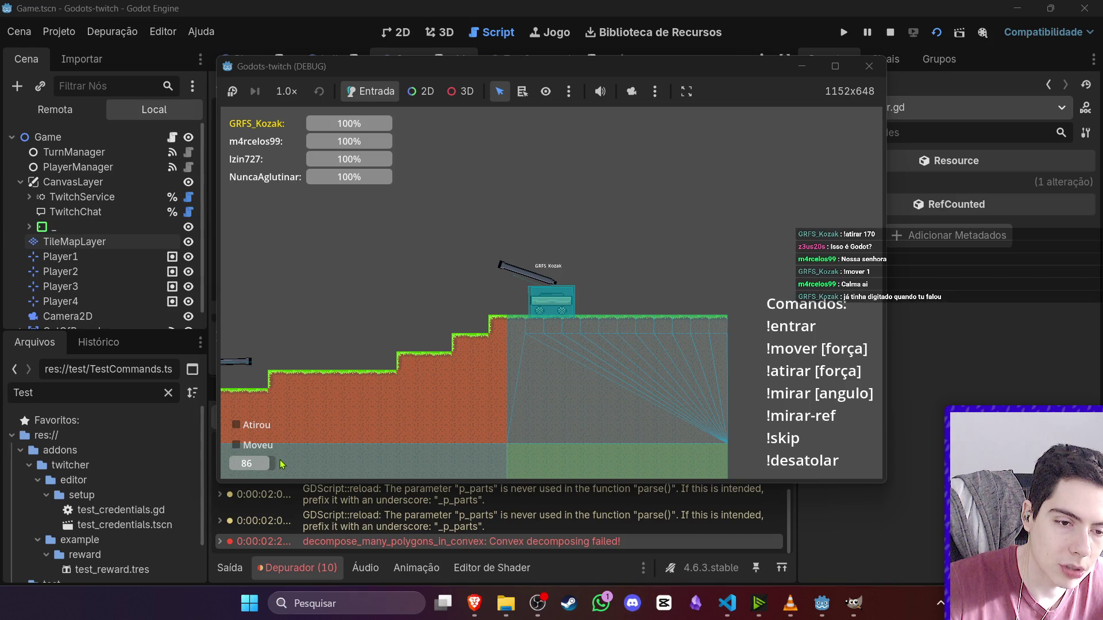
left_click(890, 32)
scroll(426, 377, "up", 15)
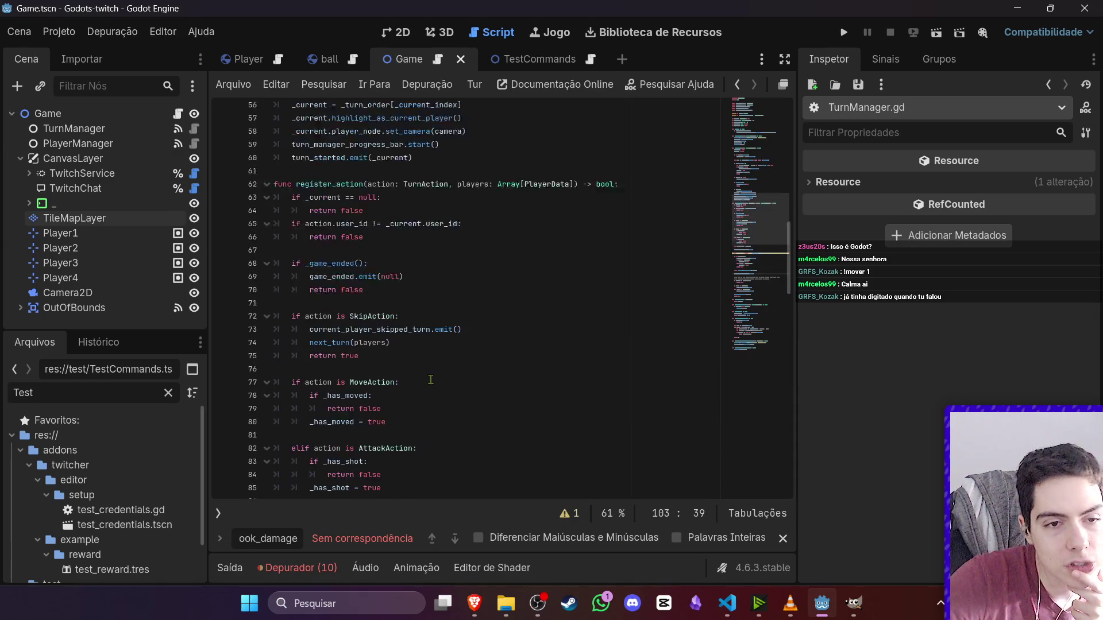
right_click(433, 384)
left_click(398, 378)
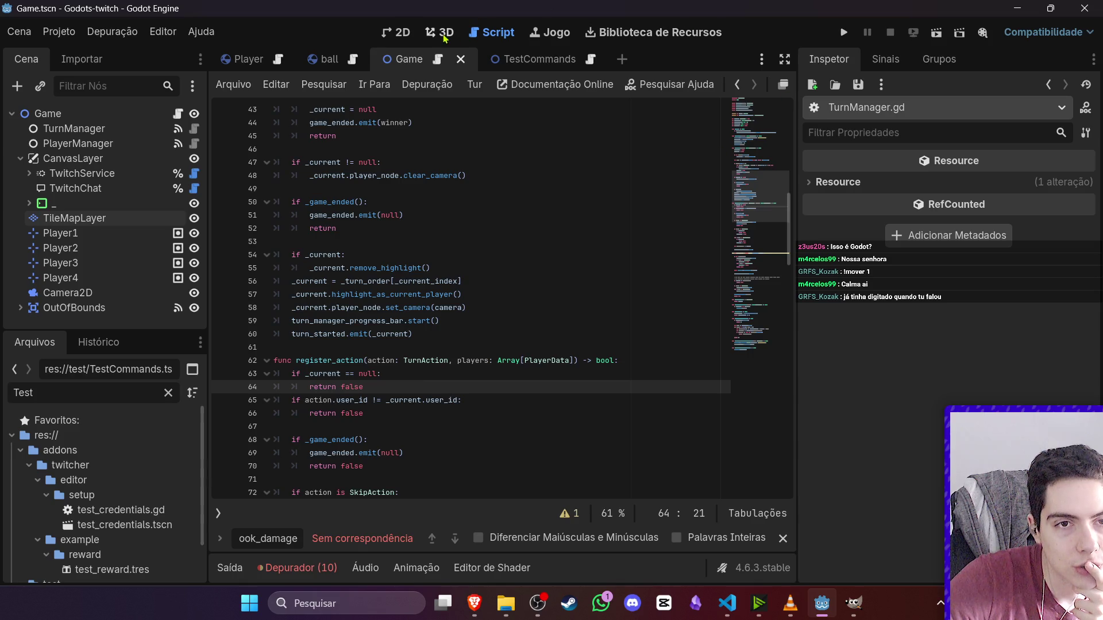
left_click(398, 32)
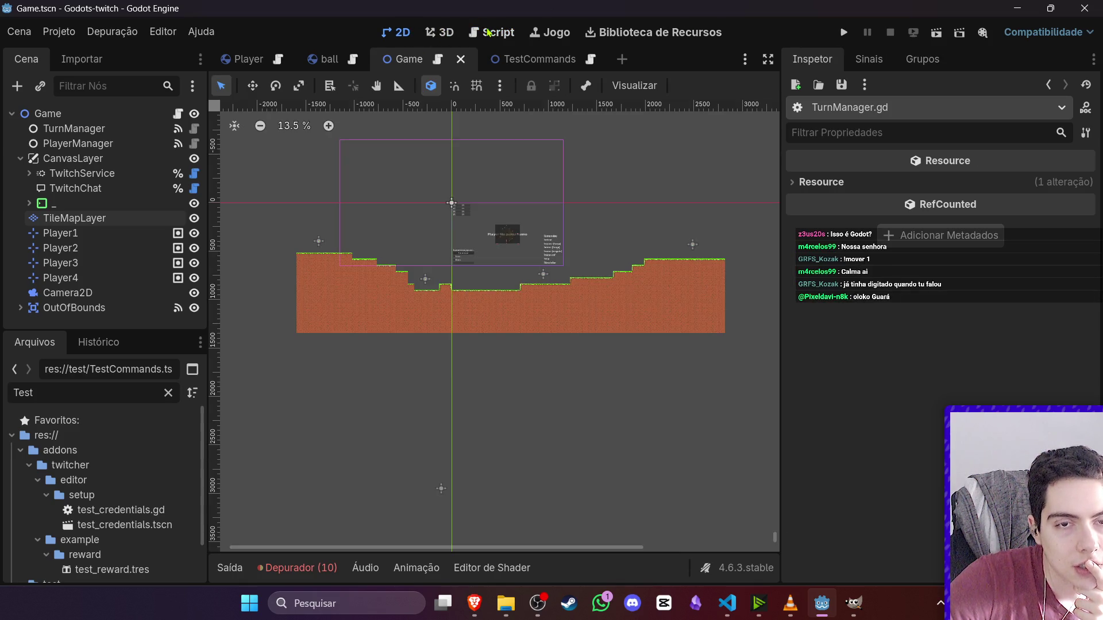
- Switch to the Player scene in the 2D view and browse its Node2D, Aim and Textura nodes
left_click(442, 33)
left_click(492, 32)
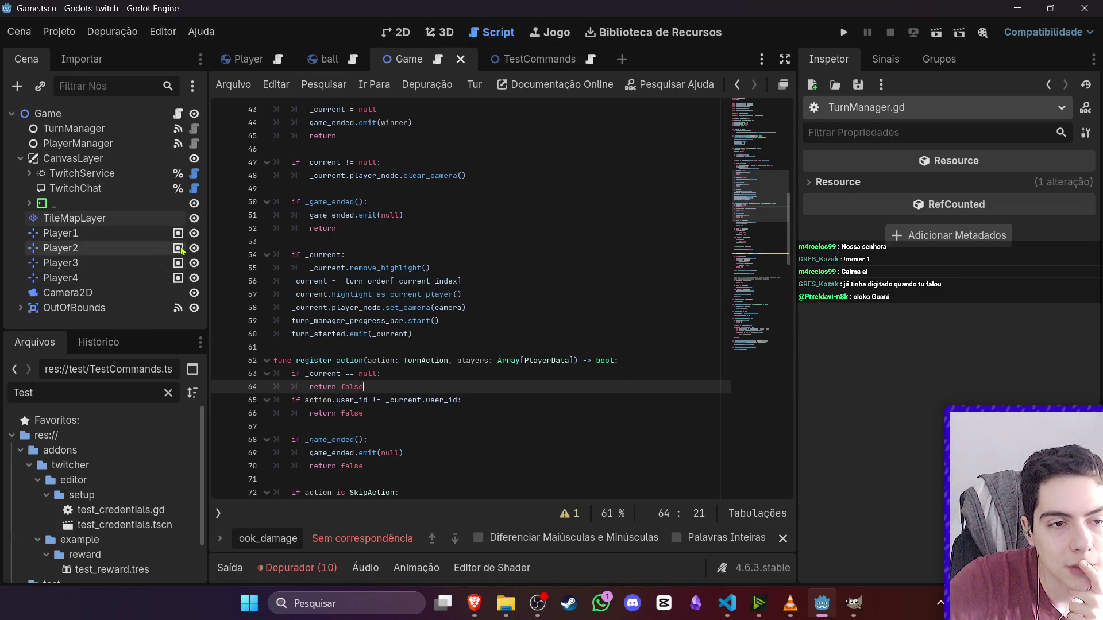
left_click(253, 63)
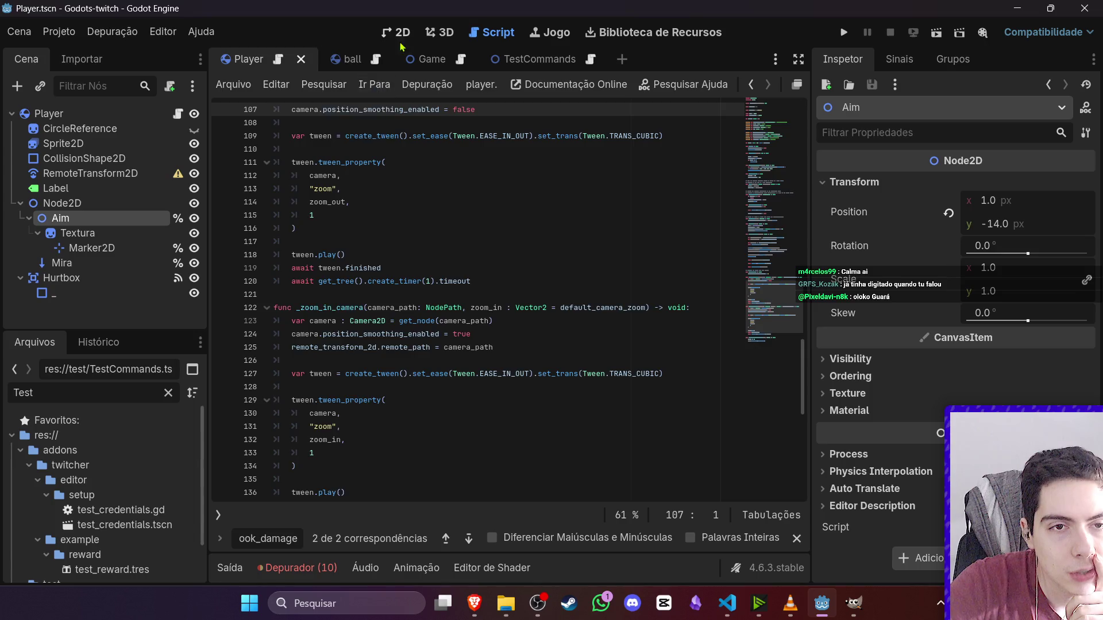
left_click(400, 36)
left_click(109, 233)
left_click(109, 219)
left_click(105, 204)
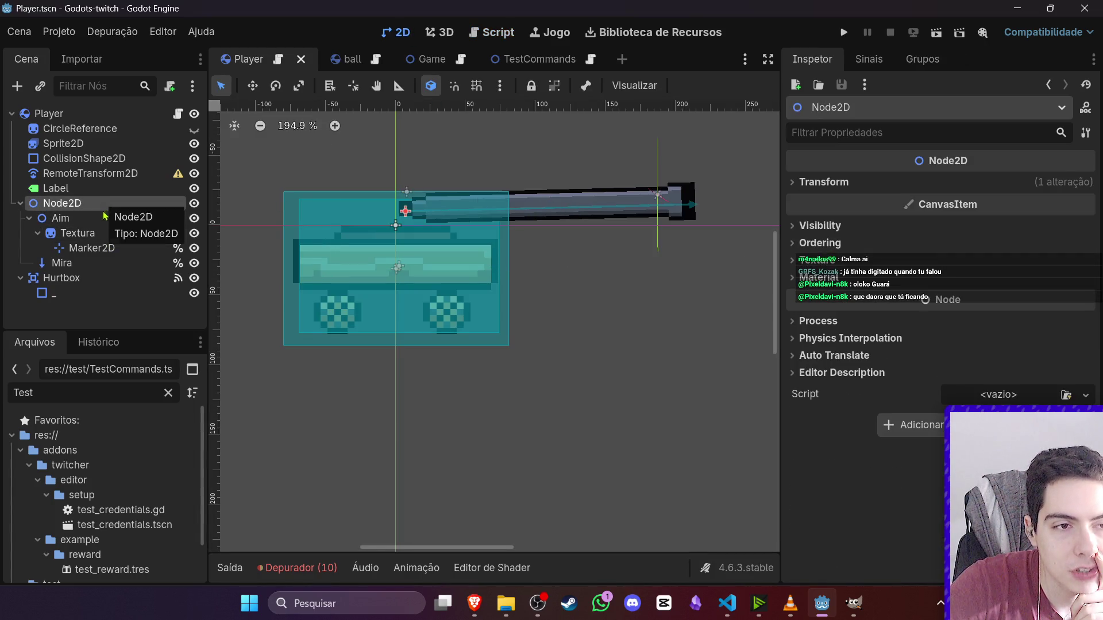
left_click(64, 218)
left_click(30, 218)
left_click(69, 206)
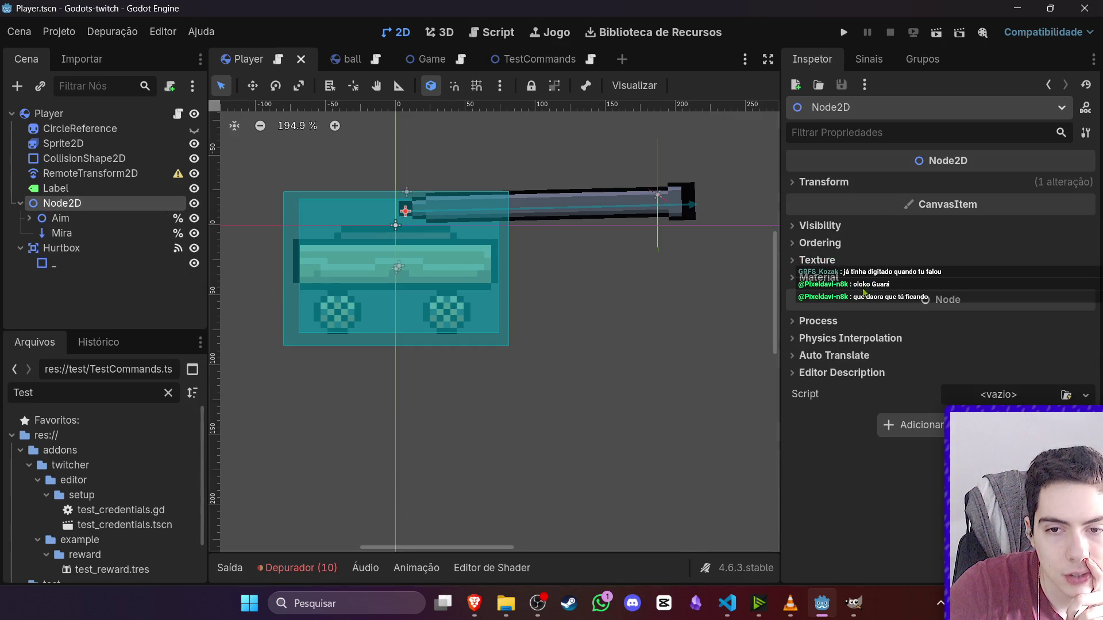
- Test Node2D's Rotation slider, undo the change, then select the Textura sprite under Aim
left_click(873, 183)
mouse_move(1020, 253)
left_mouse_down()
mouse_move(987, 249)
mouse_move(1026, 255)
mouse_move(1009, 256)
left_mouse_up()
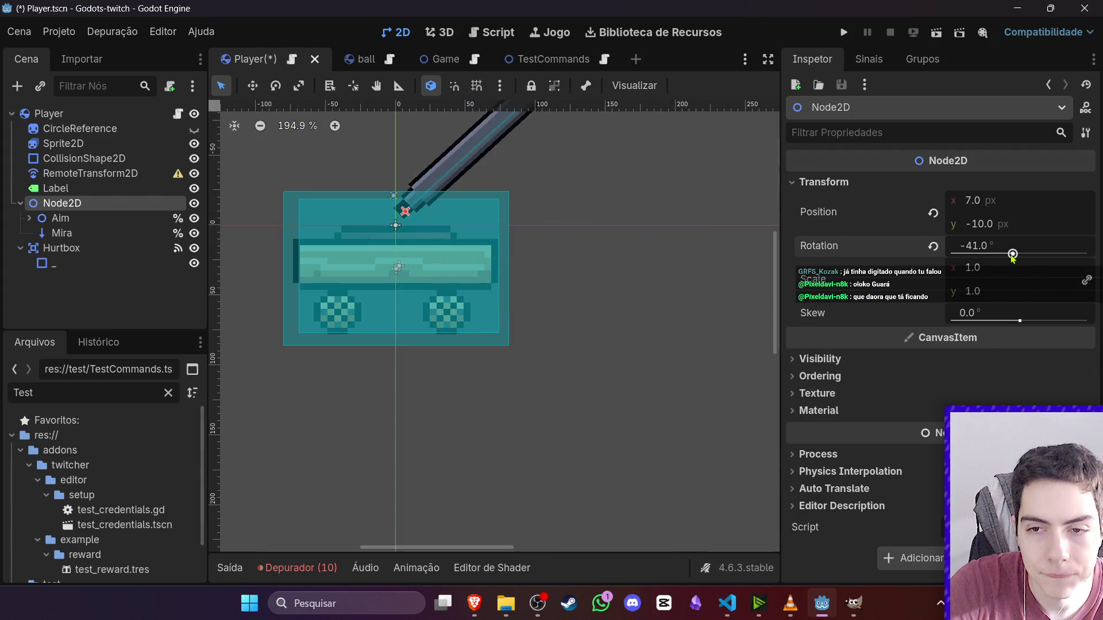
key("ctrl+z")
left_click(627, 363)
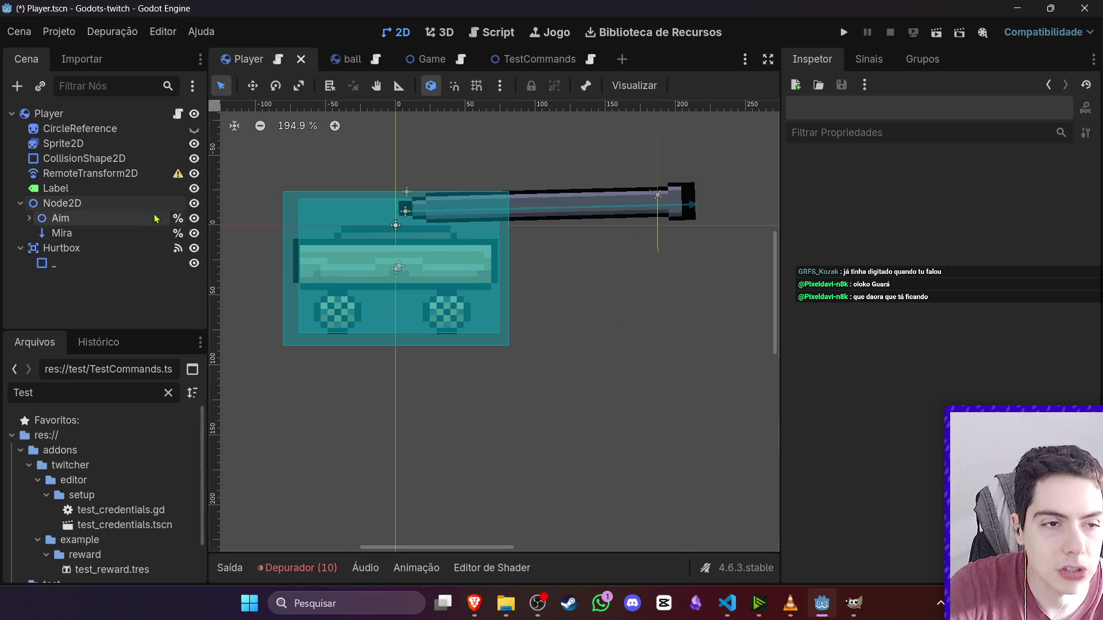
left_click(57, 205)
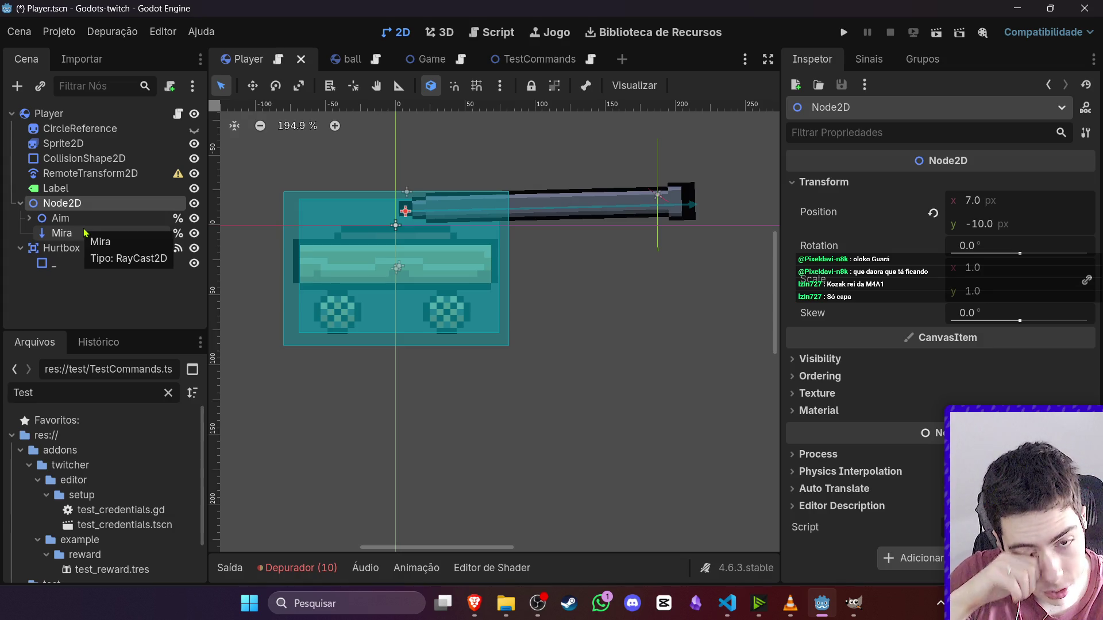
left_click(63, 218)
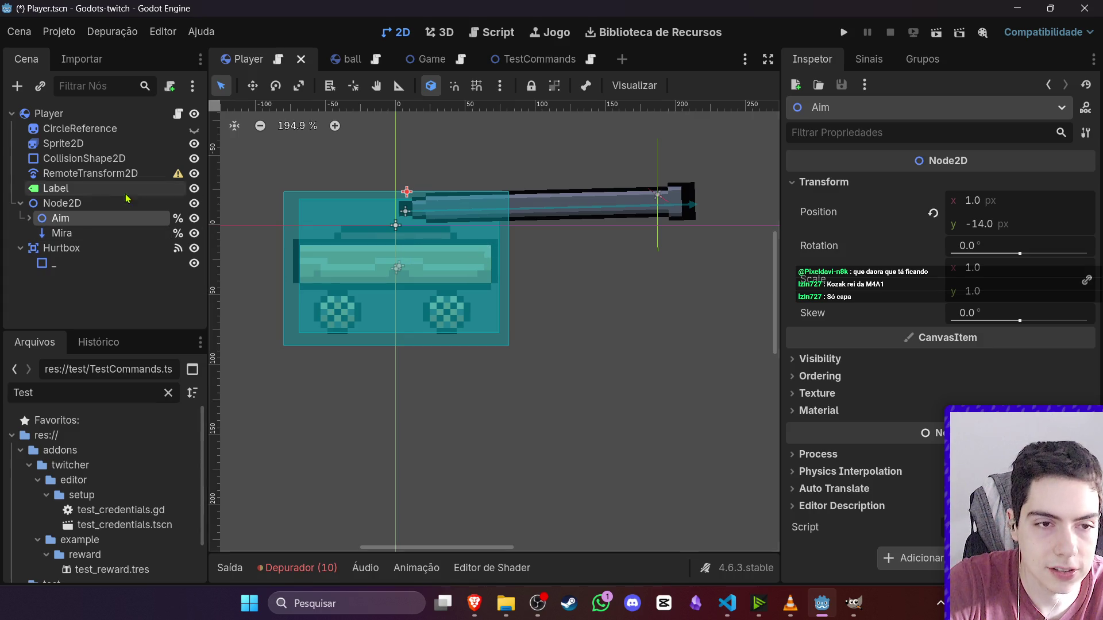
left_click(30, 219)
left_click(64, 233)
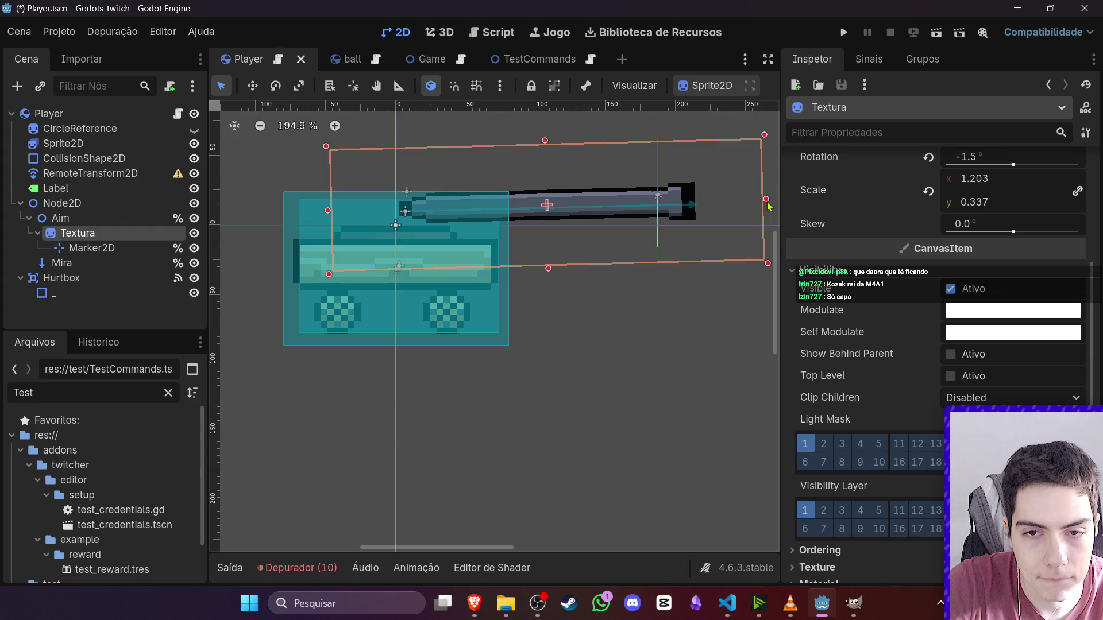
- Set the Textura barrel sprite's Rotation to 0 and nudge it into place
left_click_drag(766, 199, 767, 199)
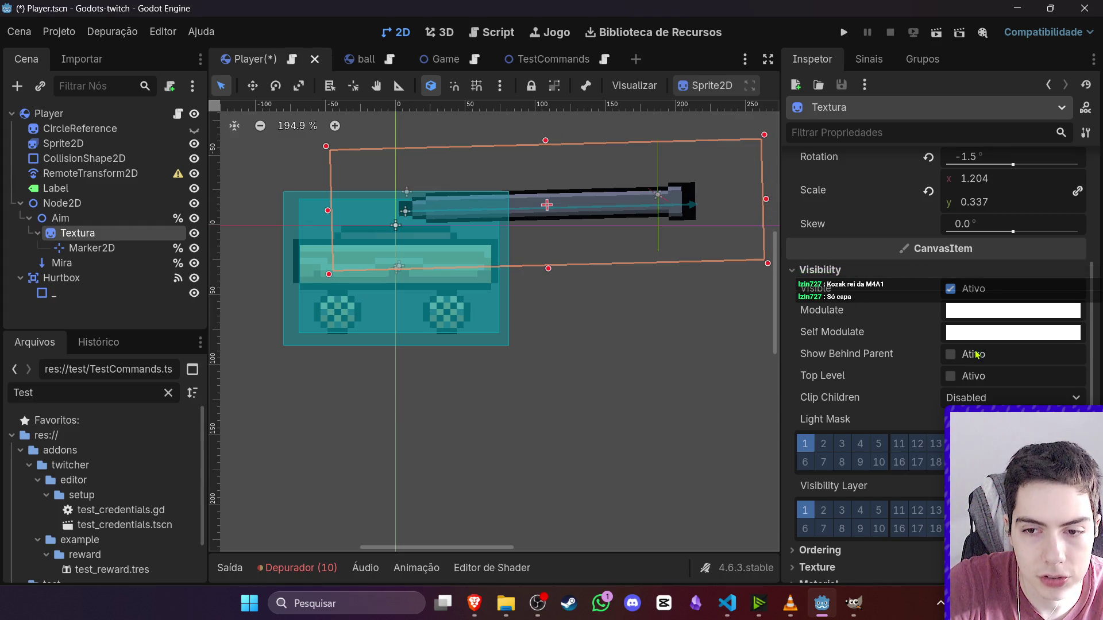
scroll(1000, 299, "up", 2)
left_click(991, 266)
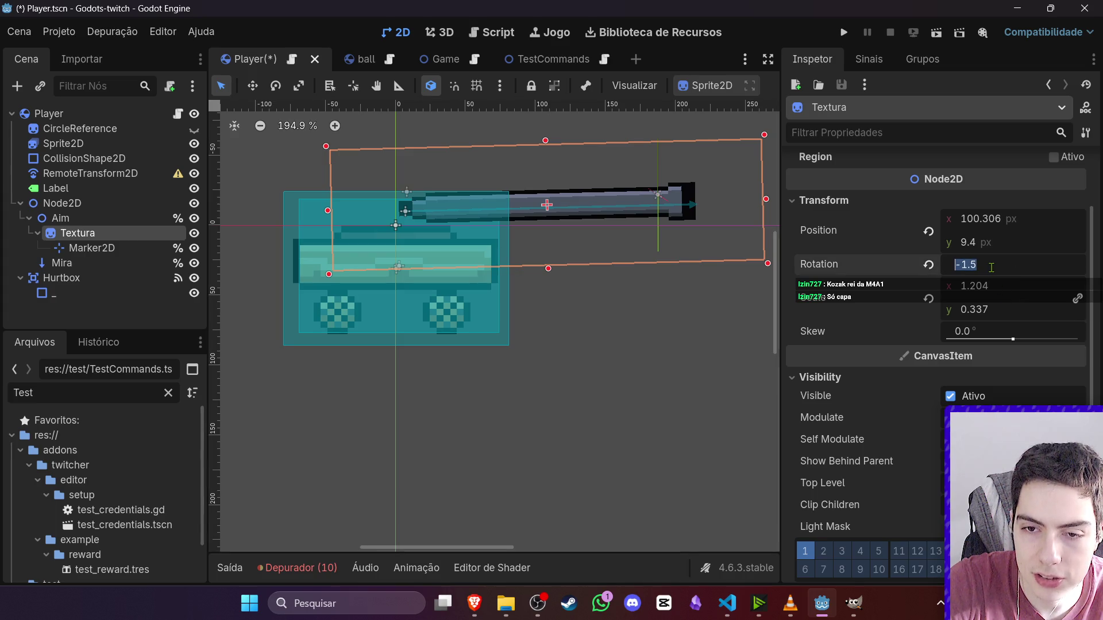
left_click(1007, 267)
key("BackSpace")
key("BackSpace")
key("BackSpace")
type("0")
key("Return")
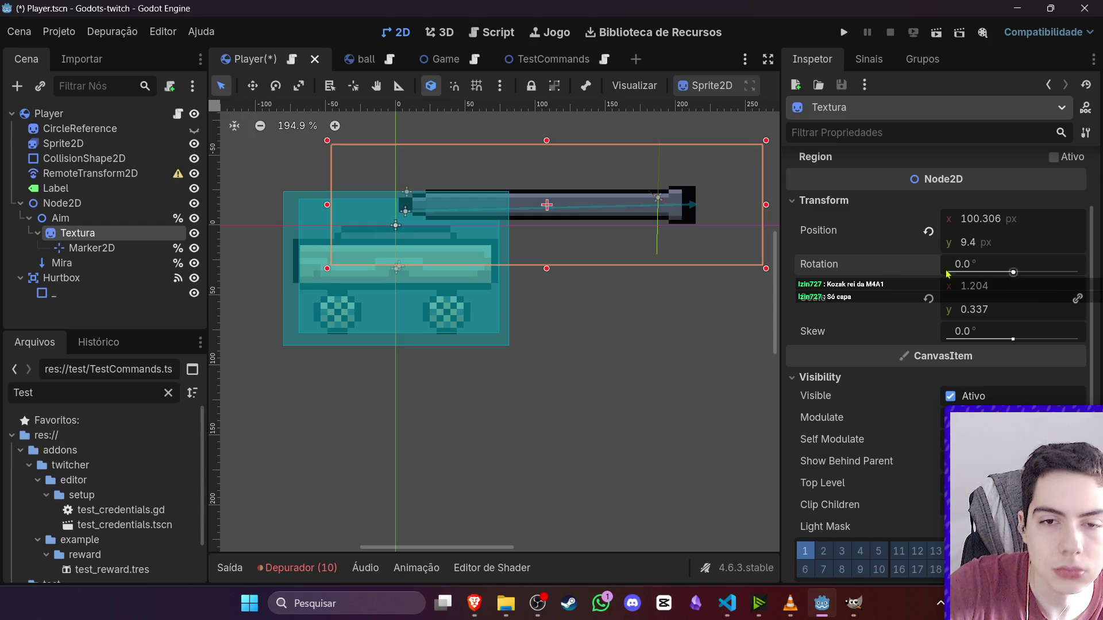
left_click_drag(694, 224, 691, 231)
- Set the Mira raycast's Target Position y to 0, giving (209, 0), and save Player.tscn
left_click(61, 278)
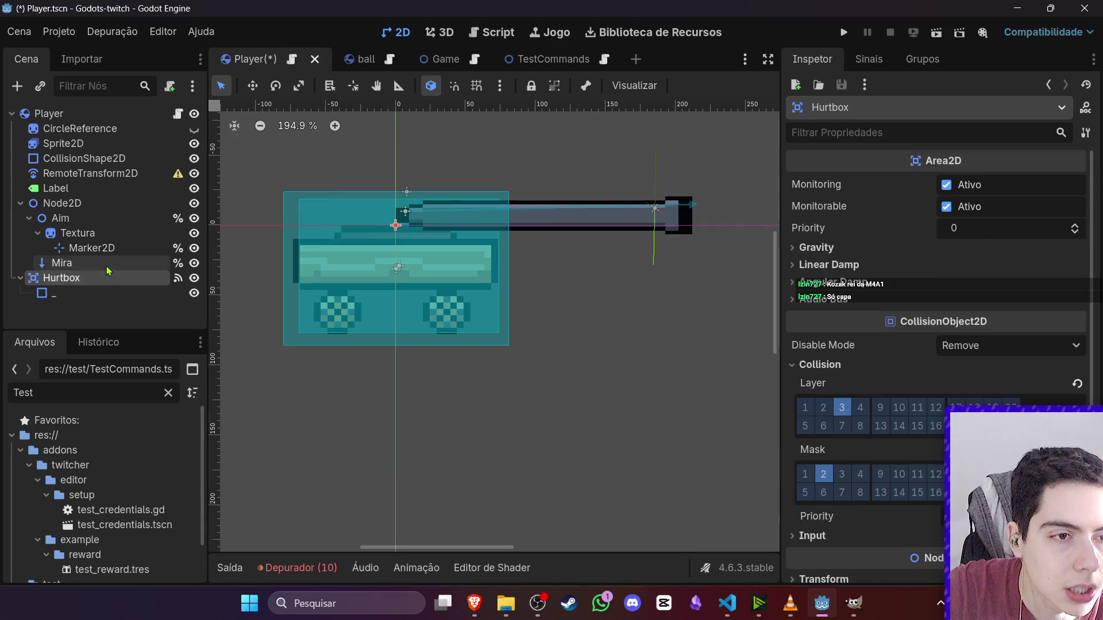
left_click(61, 263)
left_click(1011, 258)
type("0")
key("Return")
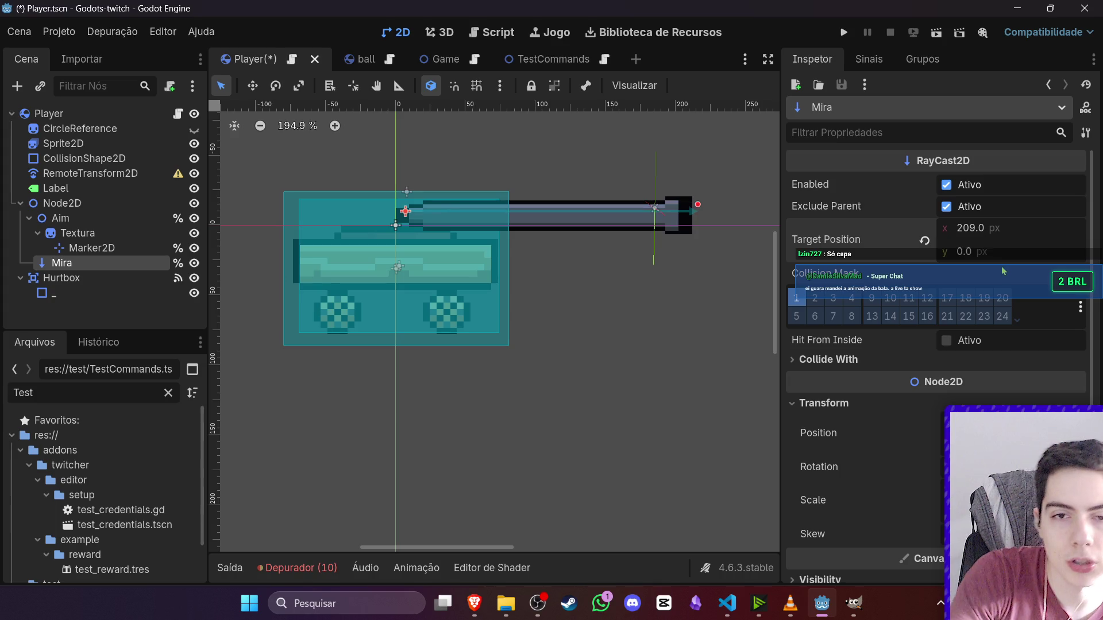
left_click(649, 444)
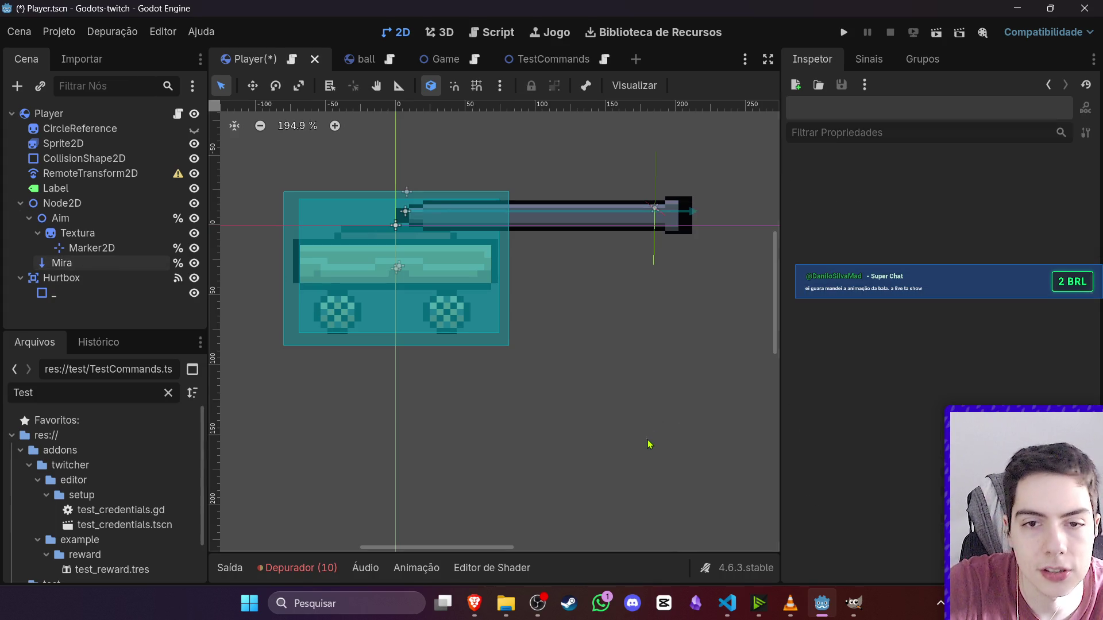
left_click(62, 262)
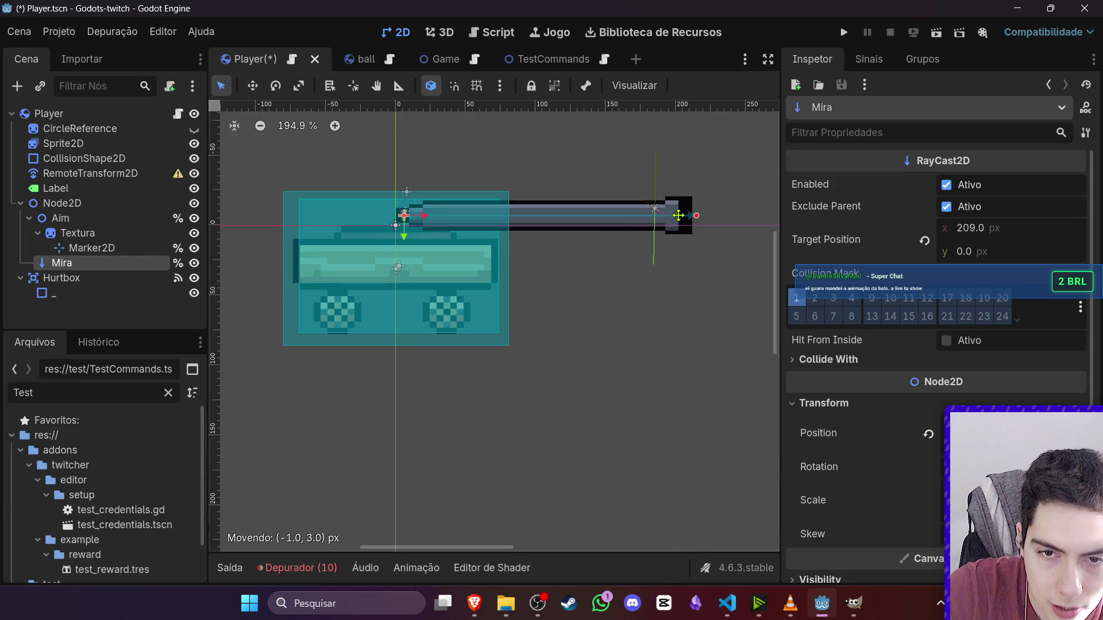
left_click(701, 185)
key("ctrl+s")
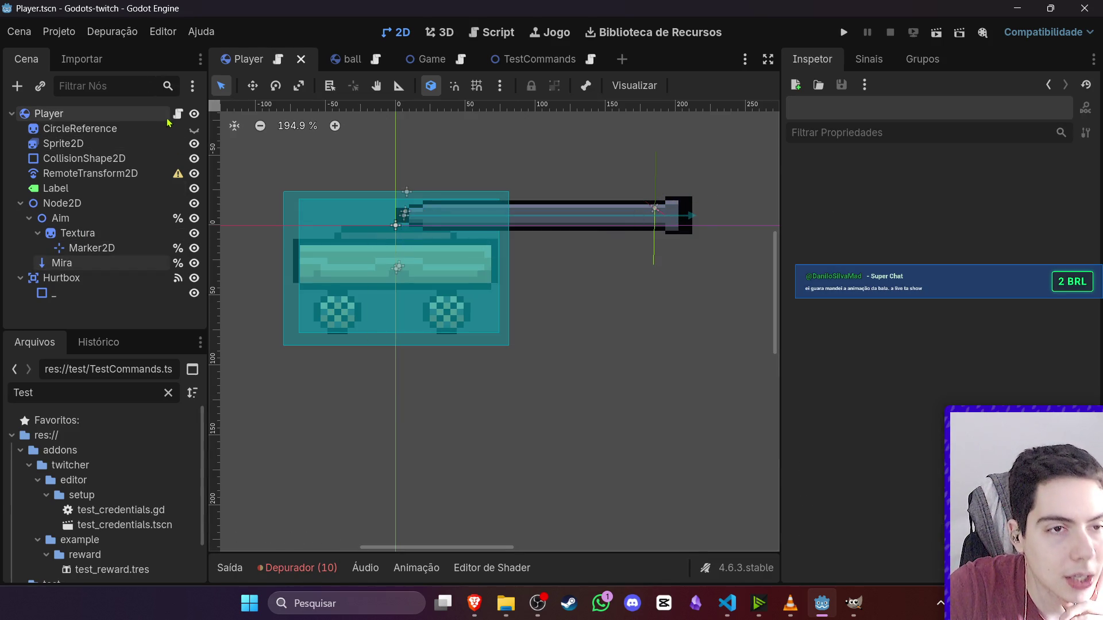
left_click(178, 113)
- Rename the Node2D turret node to Aim and give it a scene-unique name
scroll(399, 291, "up", 15)
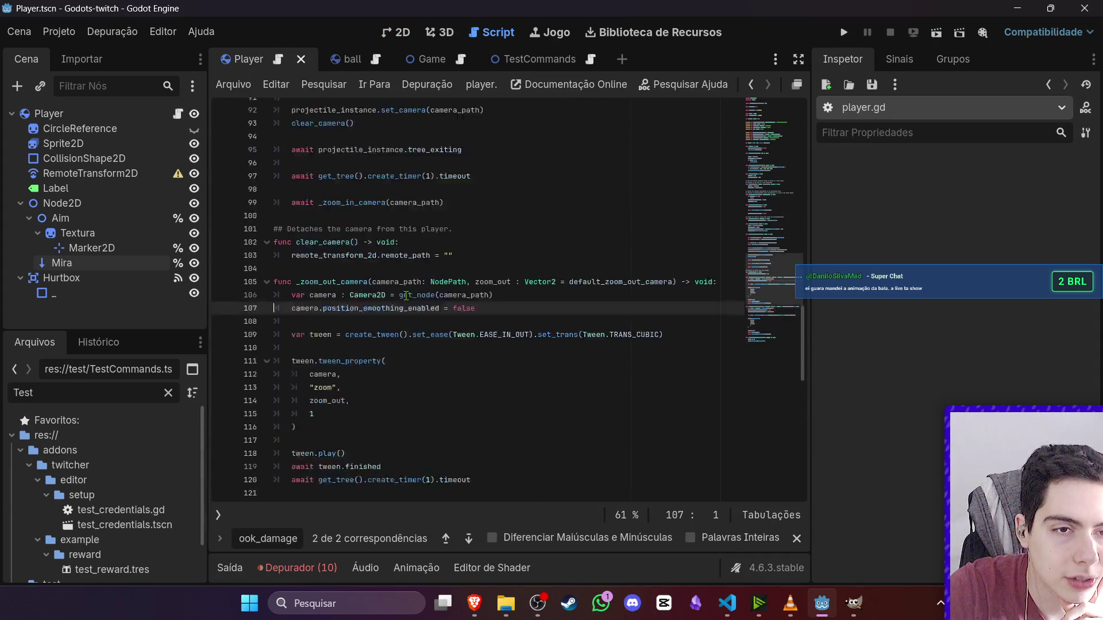
scroll(415, 302, "up", 5)
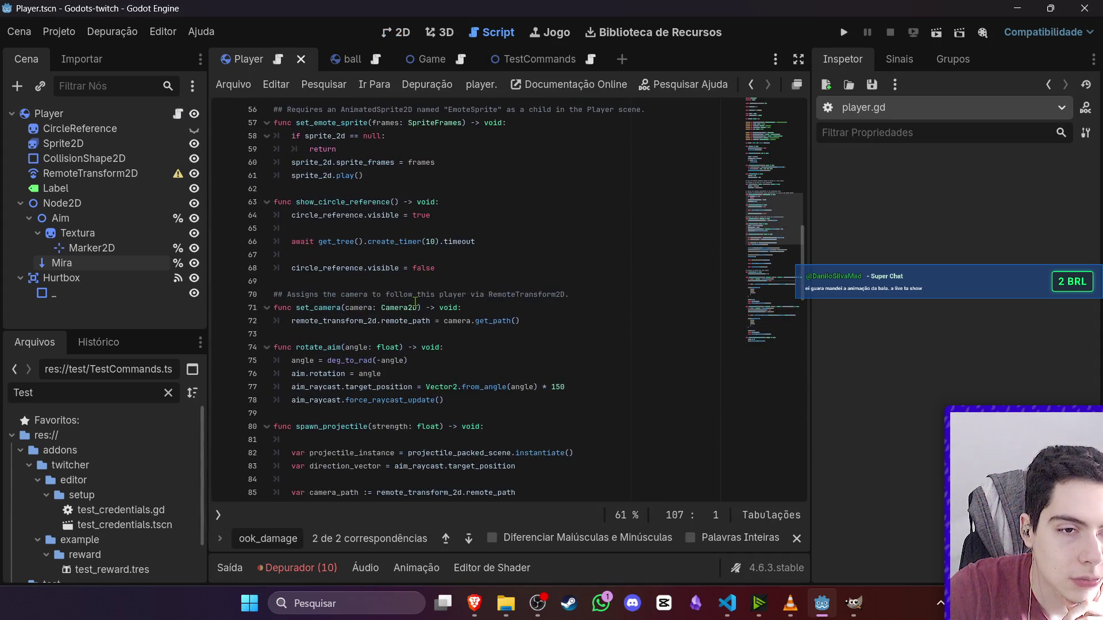
left_click(372, 387)
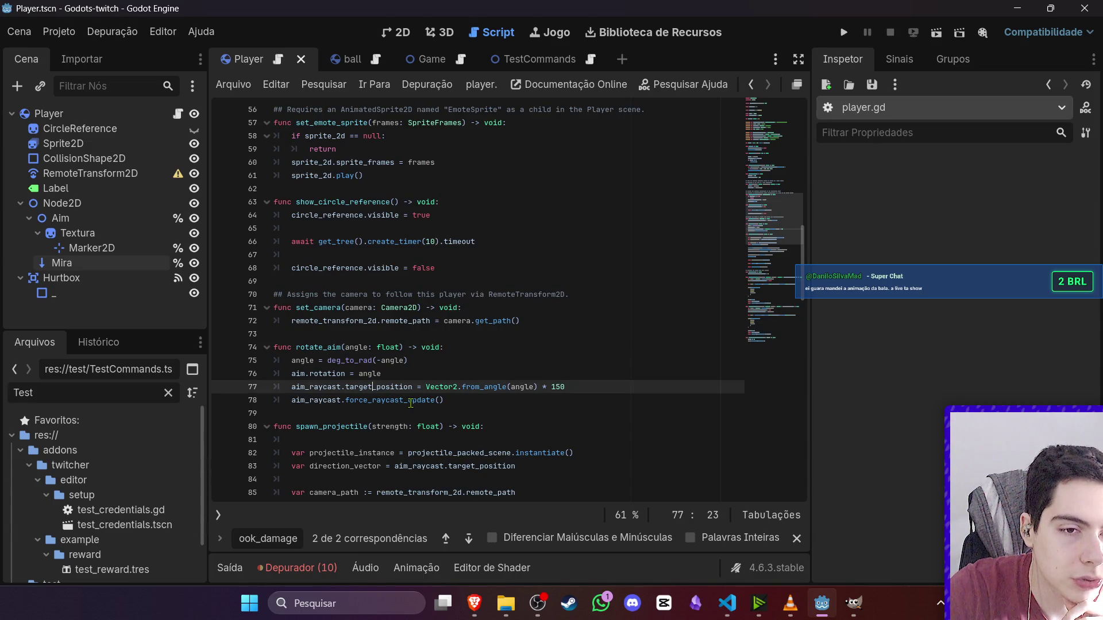
double_click(108, 203)
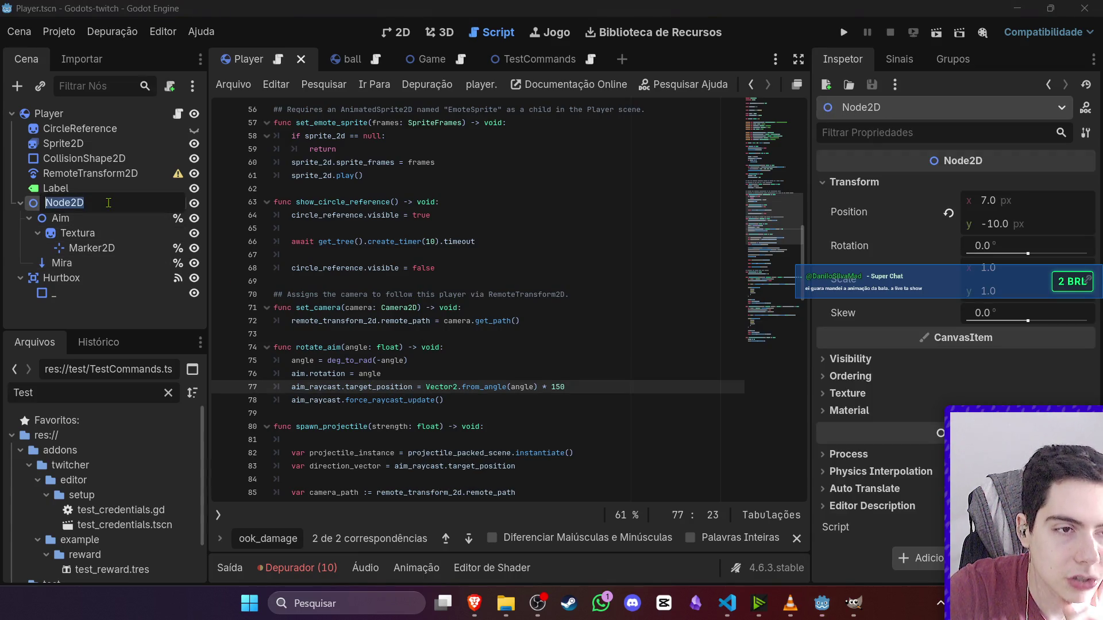
type("Aim")
key("Return")
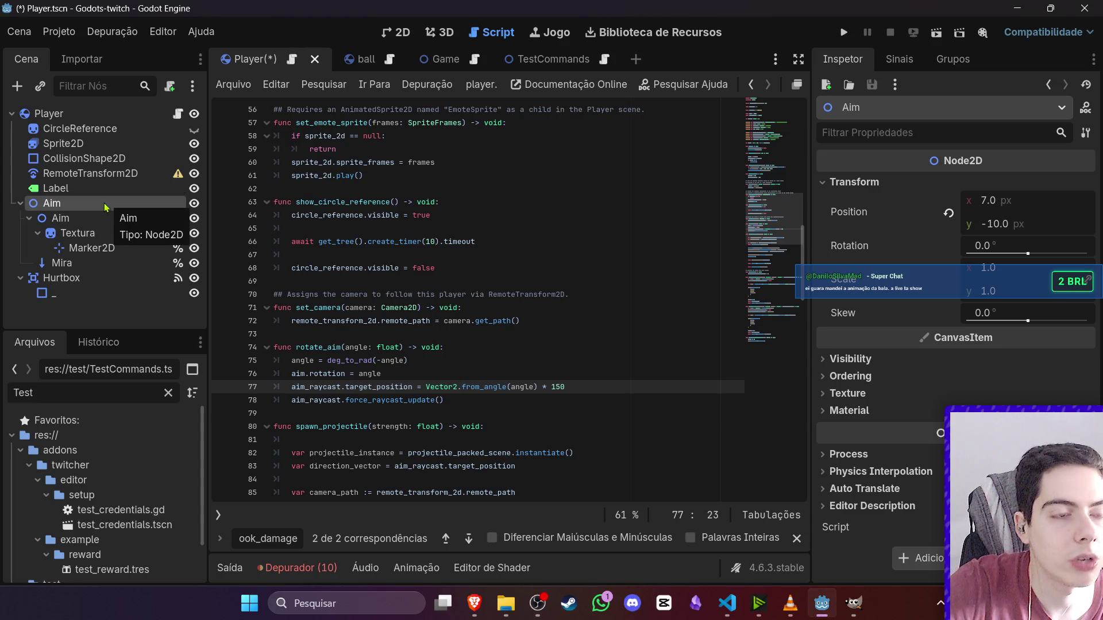
left_click(94, 222)
right_click(138, 218)
left_click(219, 514)
right_click(127, 218)
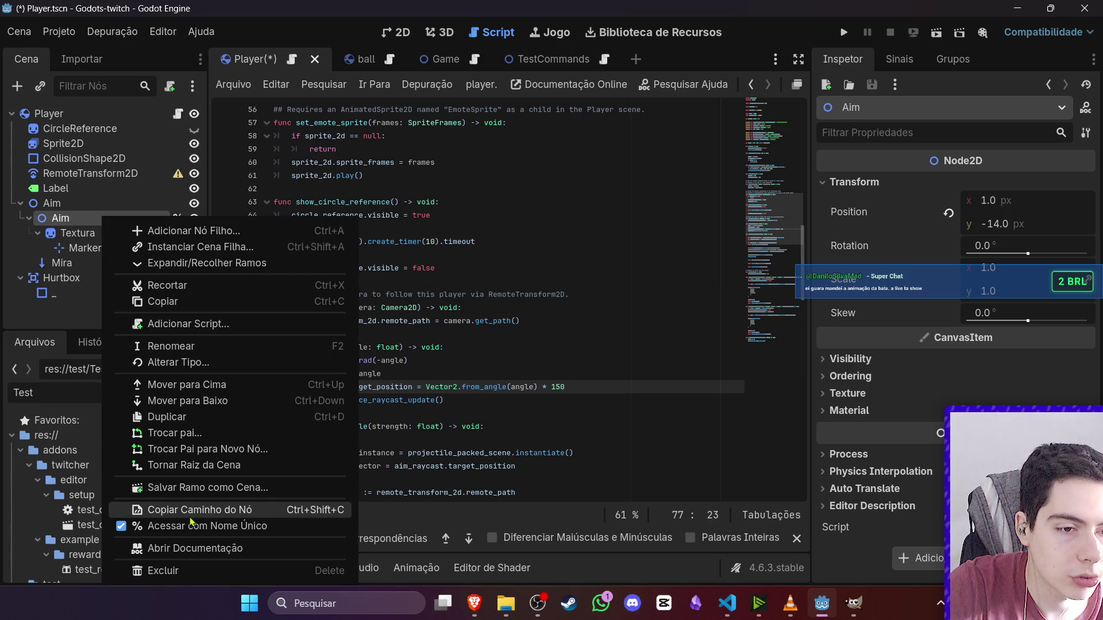
left_click(190, 506)
right_click(99, 206)
left_click(190, 508)
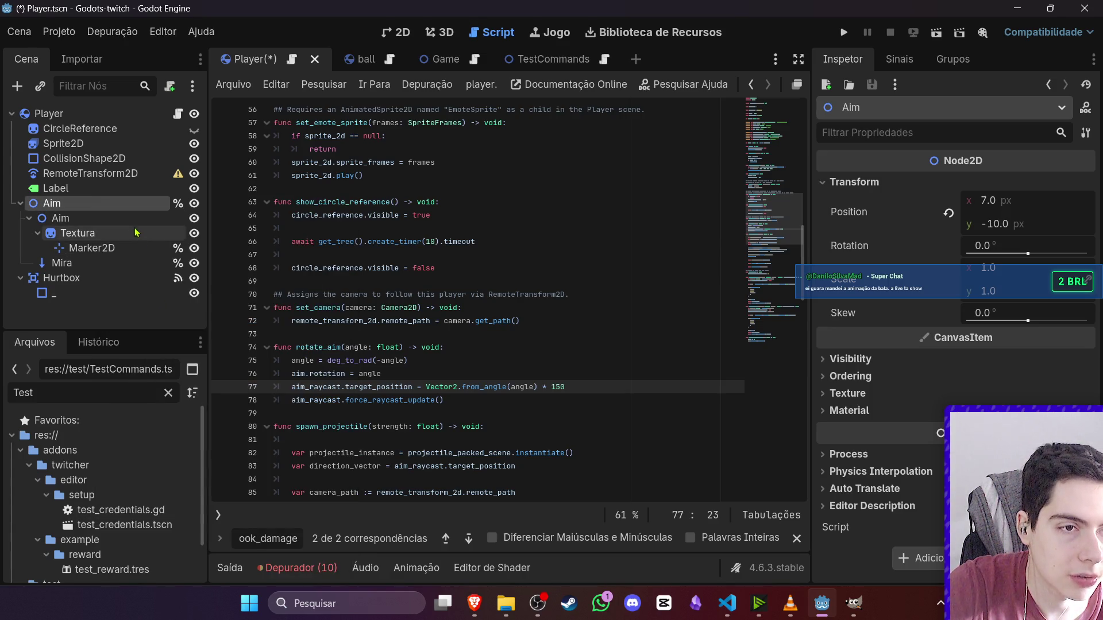
- Rename the child Aim node to Texture and the Textura node to '_'
double_click(133, 221)
type("T")
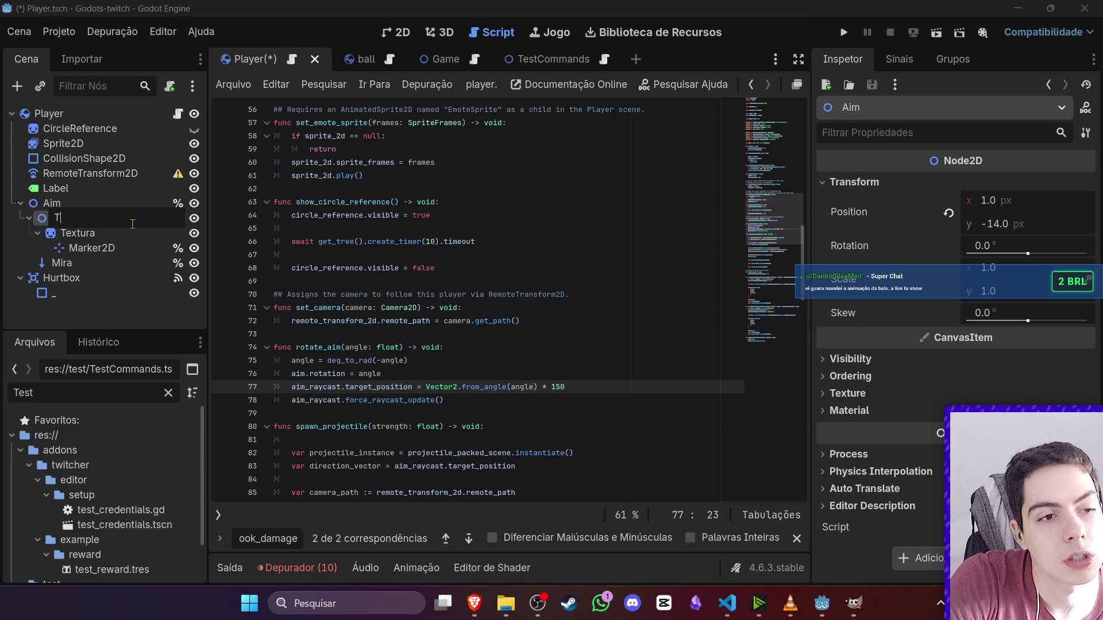
type("exture")
key("Return")
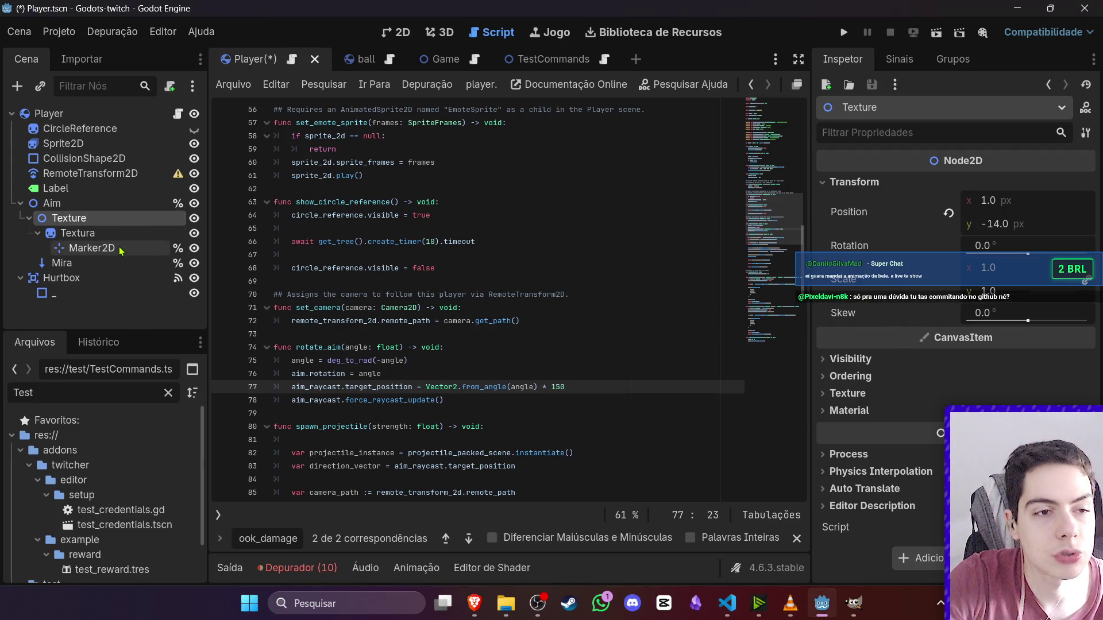
left_click(122, 232)
left_click(122, 233)
type("_")
key("Return")
left_click(124, 247)
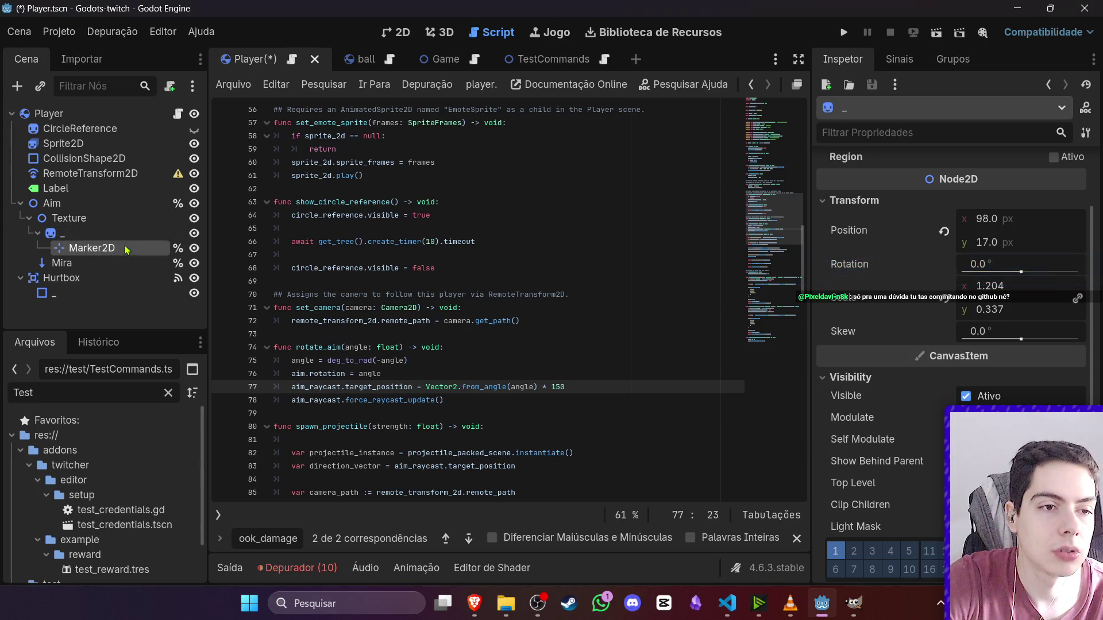
left_click(125, 246)
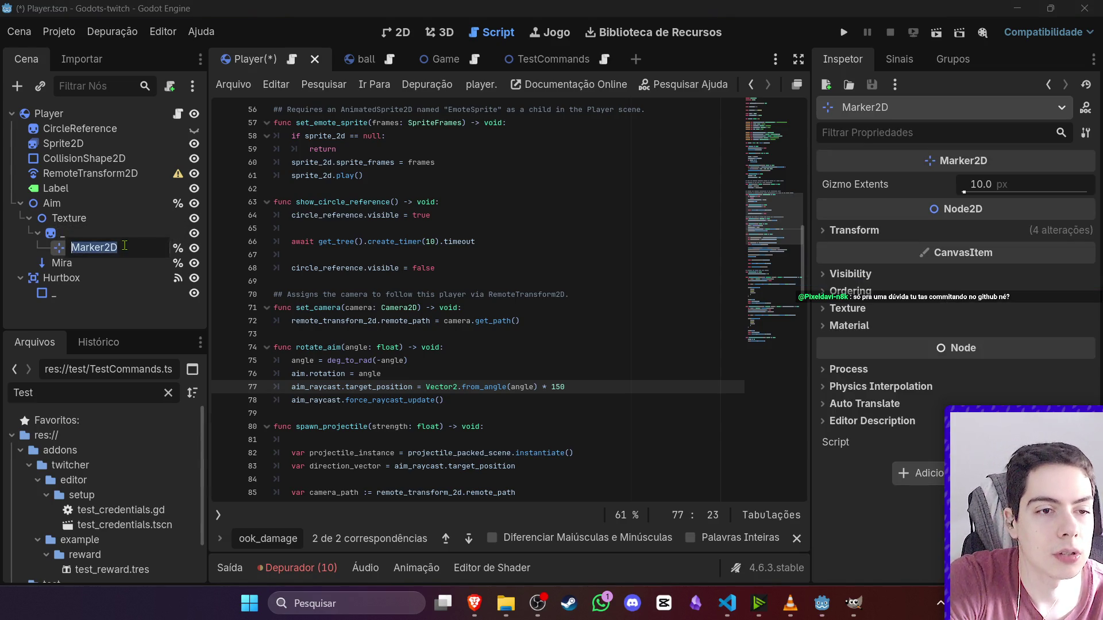
- Find marker_2d uses in player.gd and rename the Marker2D node to ProjectileSpawnReference
scroll(567, 279, "up", 15)
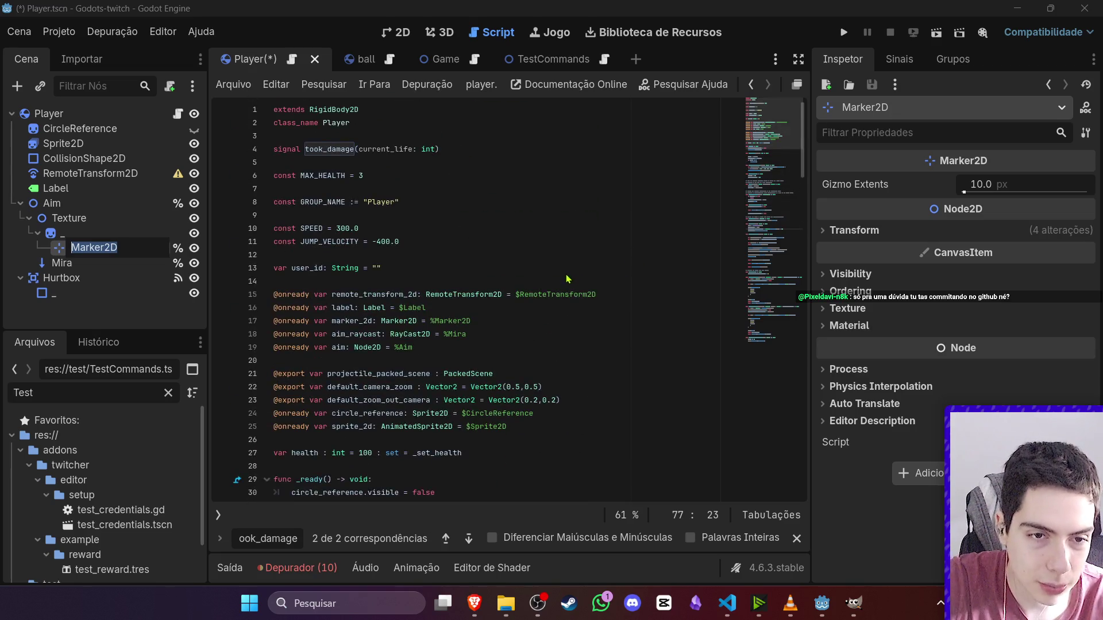
double_click(351, 320)
key("ctrl+f")
left_click(468, 539)
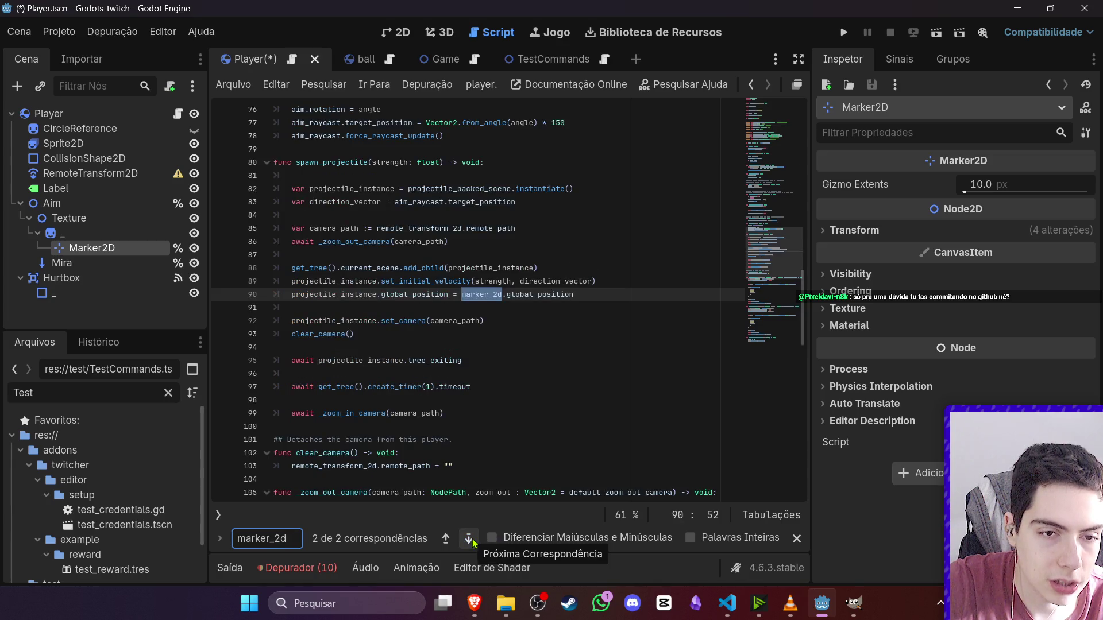
left_click(472, 539)
double_click(100, 248)
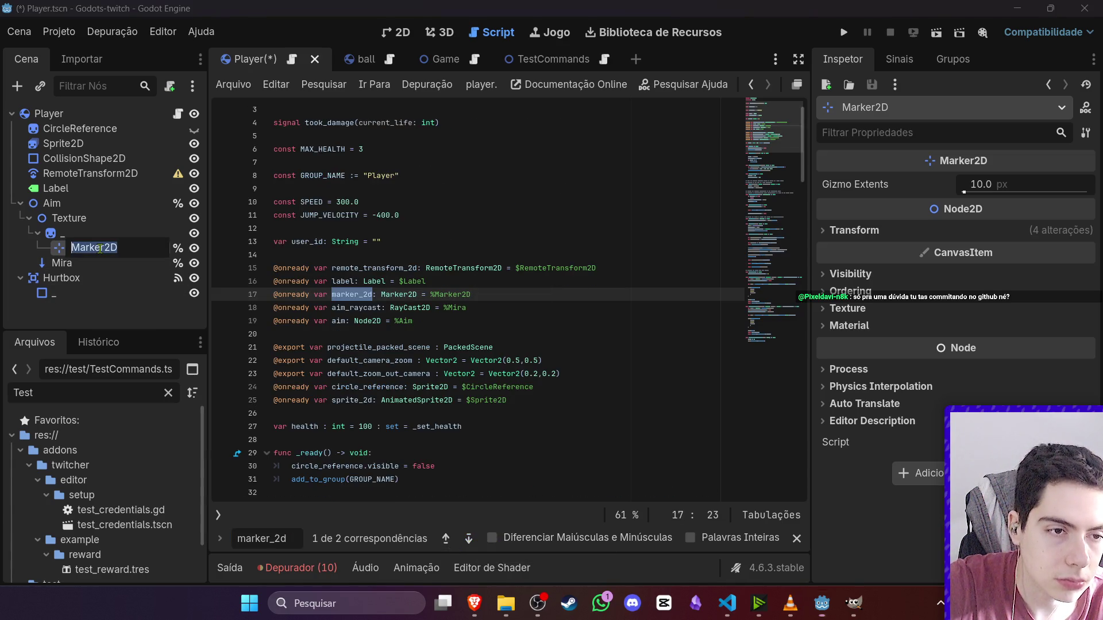
type("ProjectileSp")
type("awnReference")
key("Return")
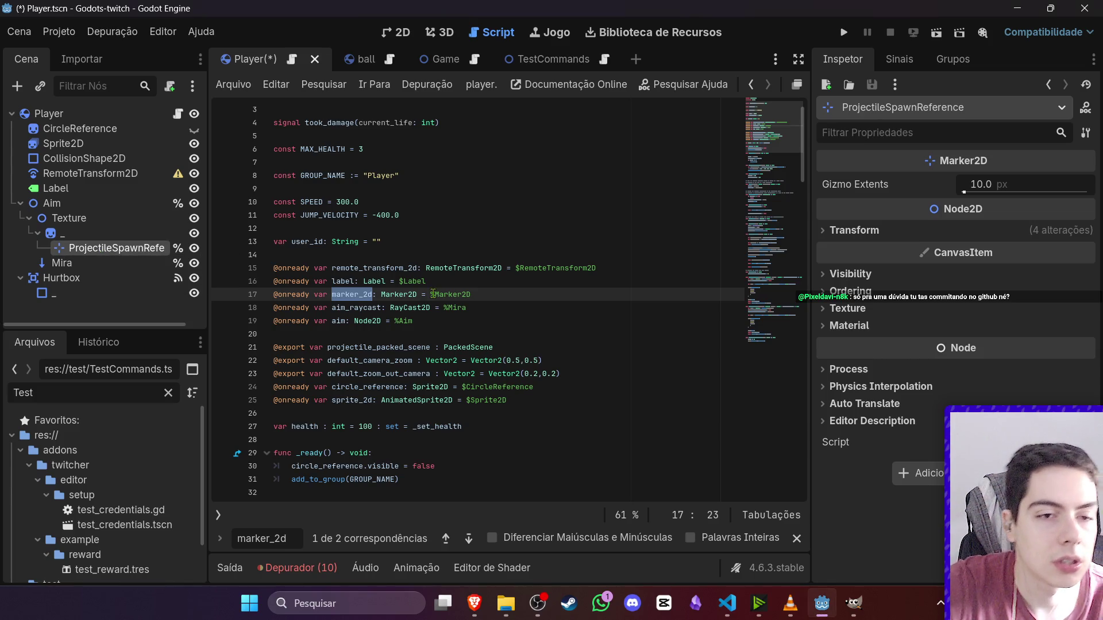
triple_click(433, 294)
- Replace line 17's marker_2d declaration with an onready reference to ProjectileSpawnReference
key("BackSpace")
left_click_drag(109, 248, 313, 296)
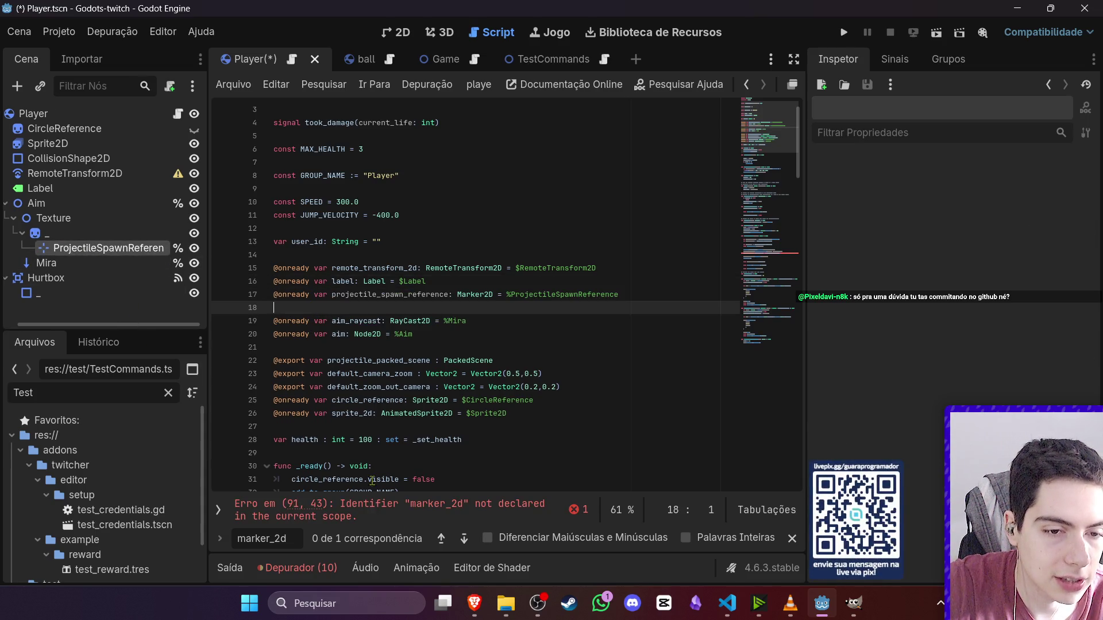
key("BackSpace")
- Change marker_2d on line 90 to projectile_spawn_reference and save the scene
left_click(396, 512)
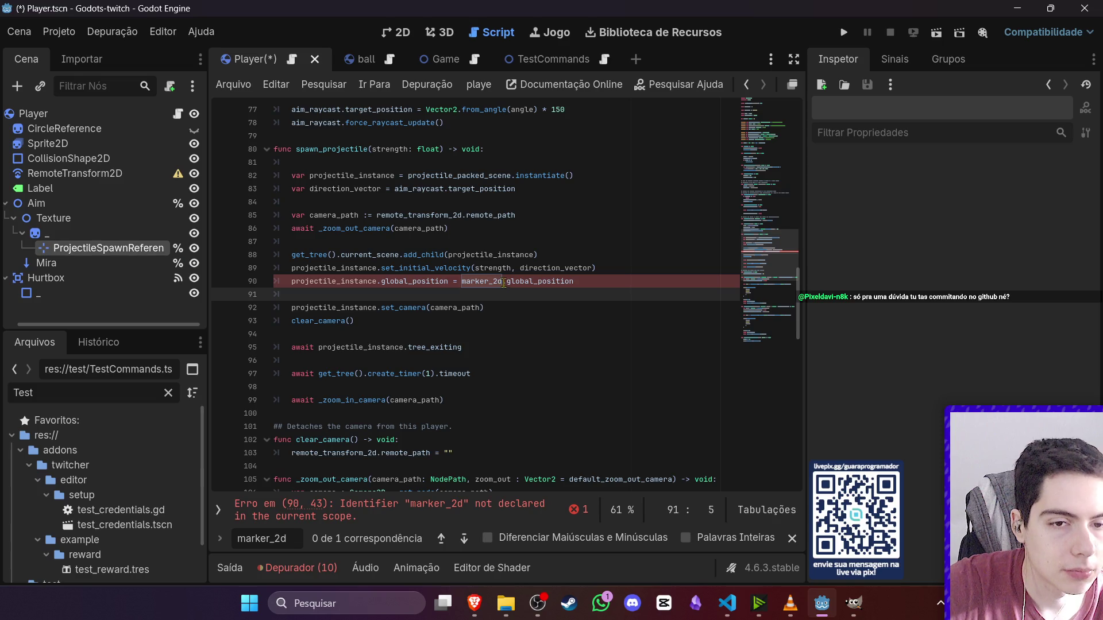
left_click_drag(502, 281, 463, 287)
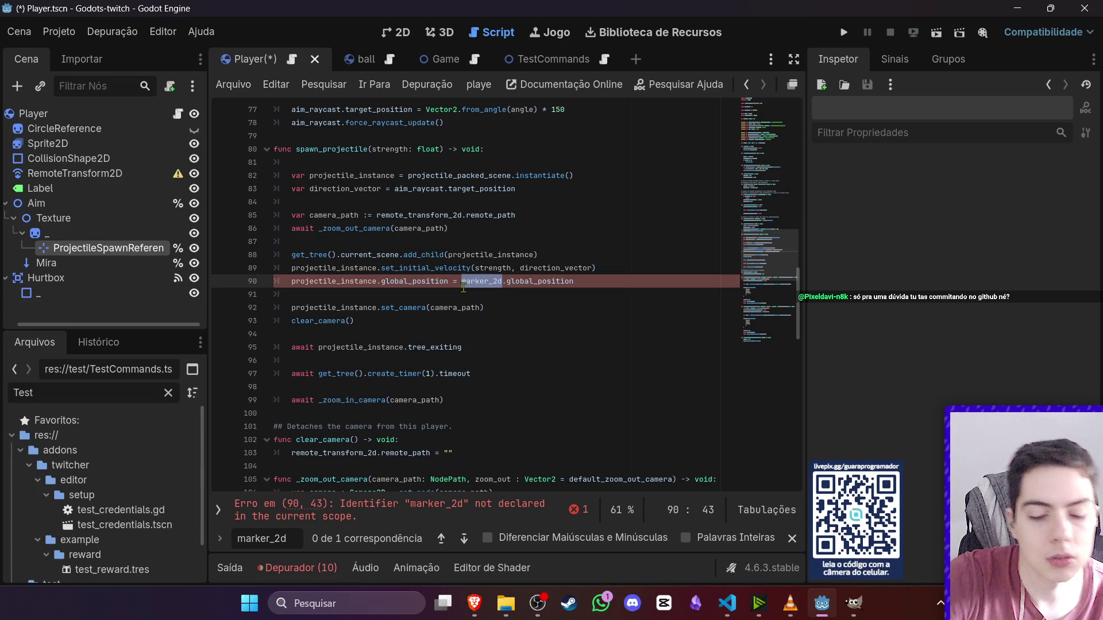
type("proj")
key("Return")
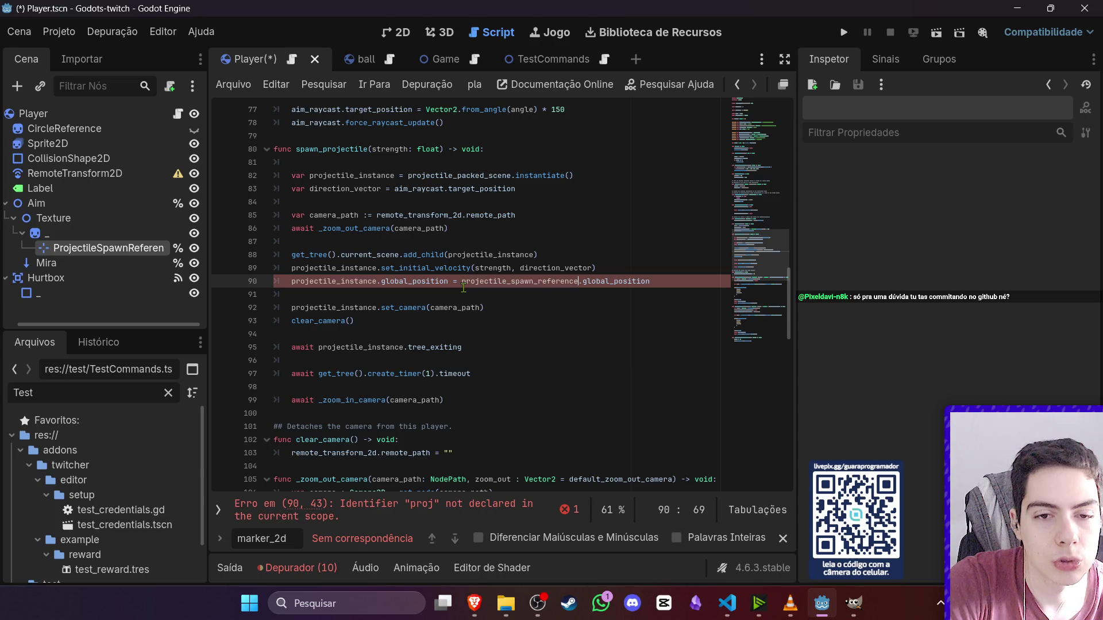
left_click(476, 268)
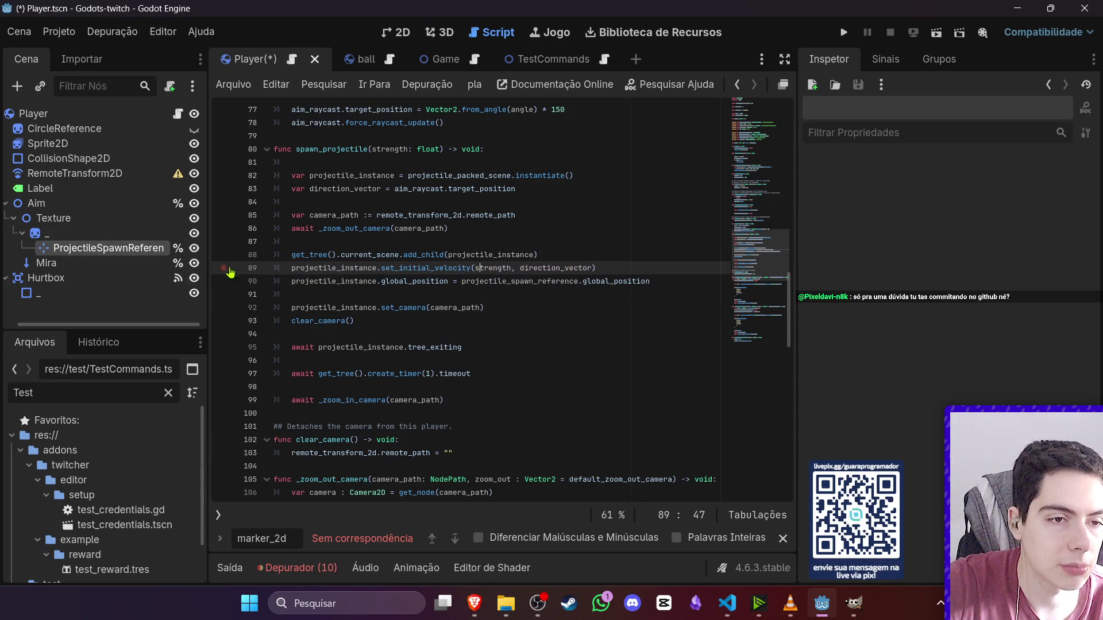
left_click(402, 245)
key("ctrl+s")
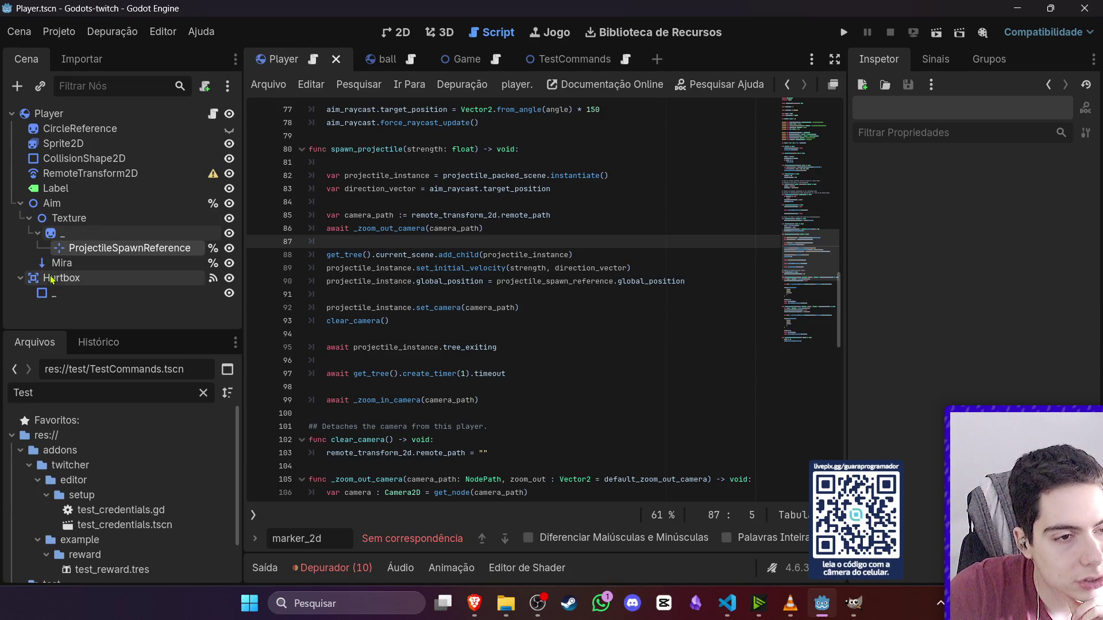
left_click(38, 264)
- Collapse the Texture node and rename the Mira node under Aim to AimRaycast
left_click(29, 218)
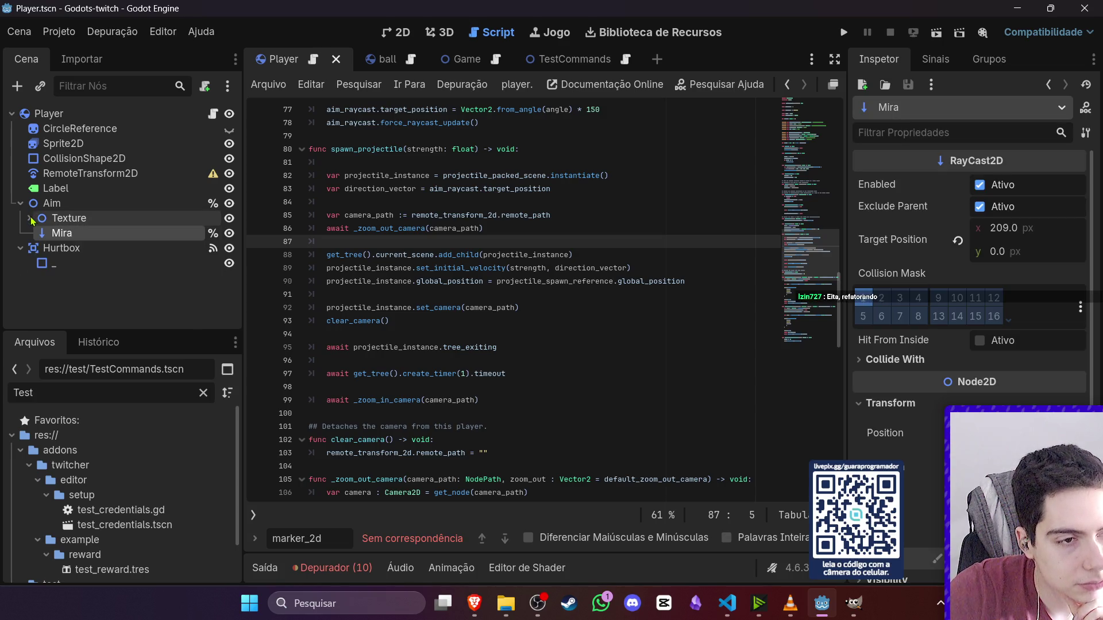
double_click(62, 233)
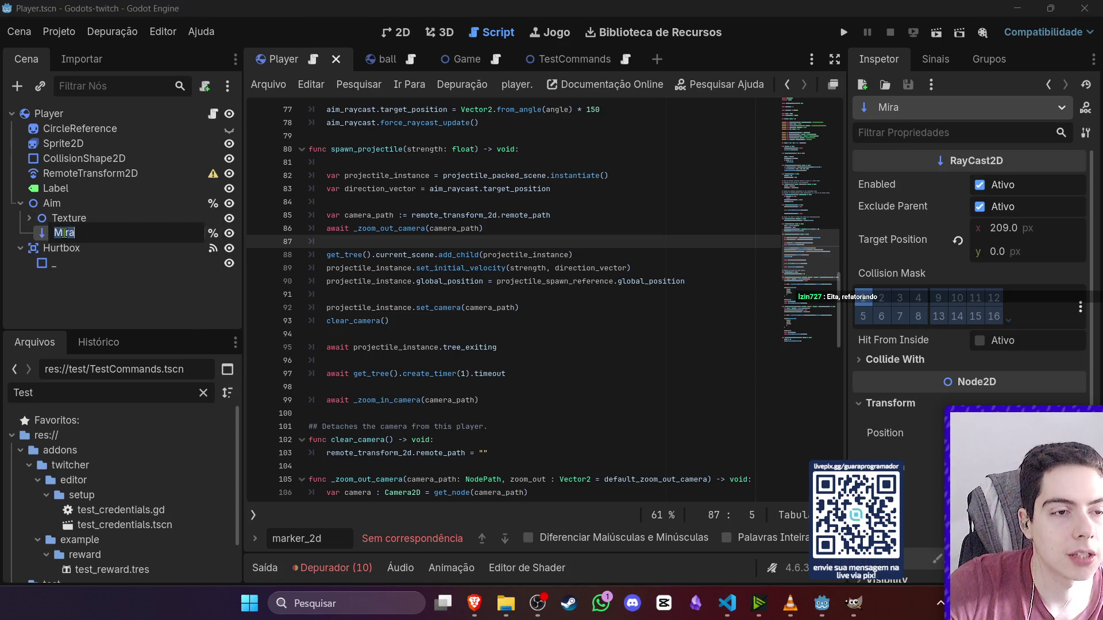
type("AimRaycast")
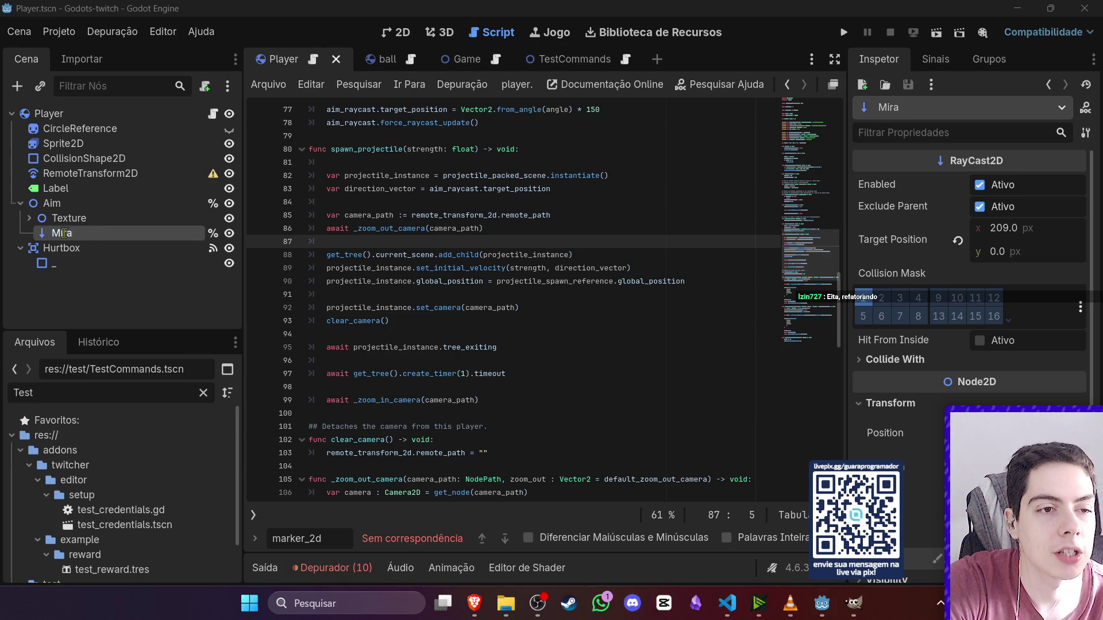
key("Return")
- Scroll through the player script and select line 77, which sets the raycast target position
scroll(554, 313, "up", 10)
scroll(555, 313, "up", 8)
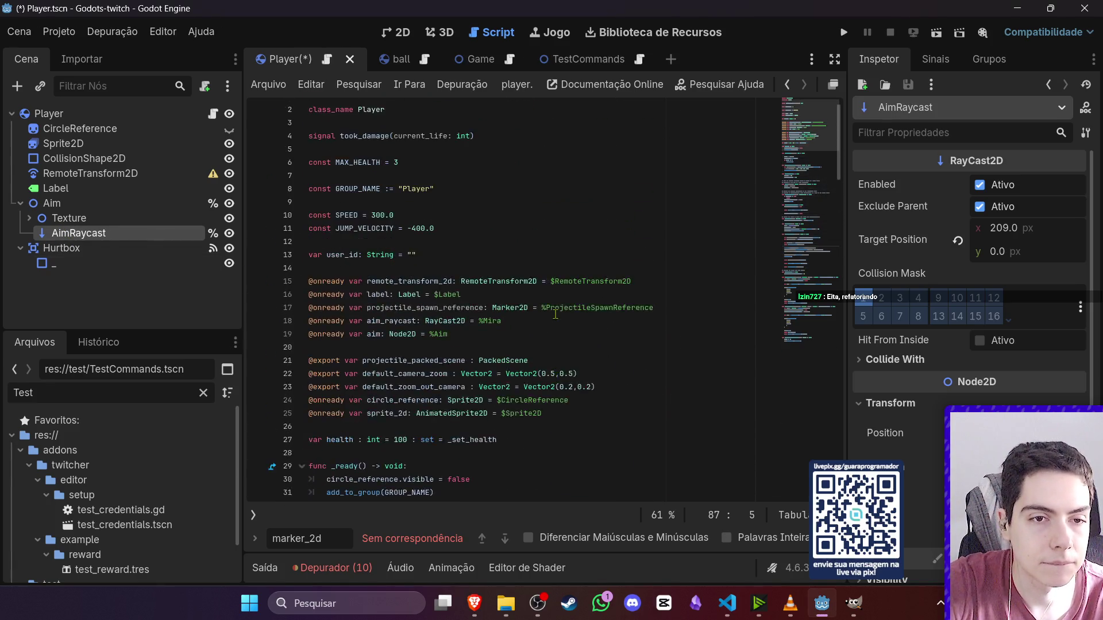
scroll(575, 320, "down", 11)
scroll(574, 320, "down", 5)
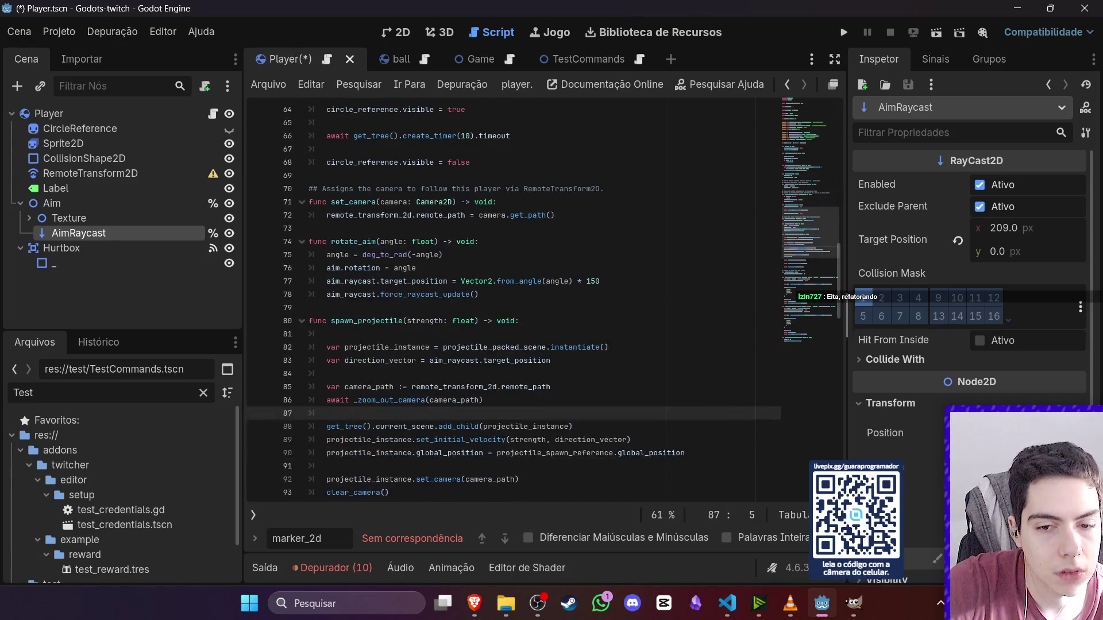
key("Escape")
scroll(706, 300, "down", 3)
scroll(655, 231, "up", 3)
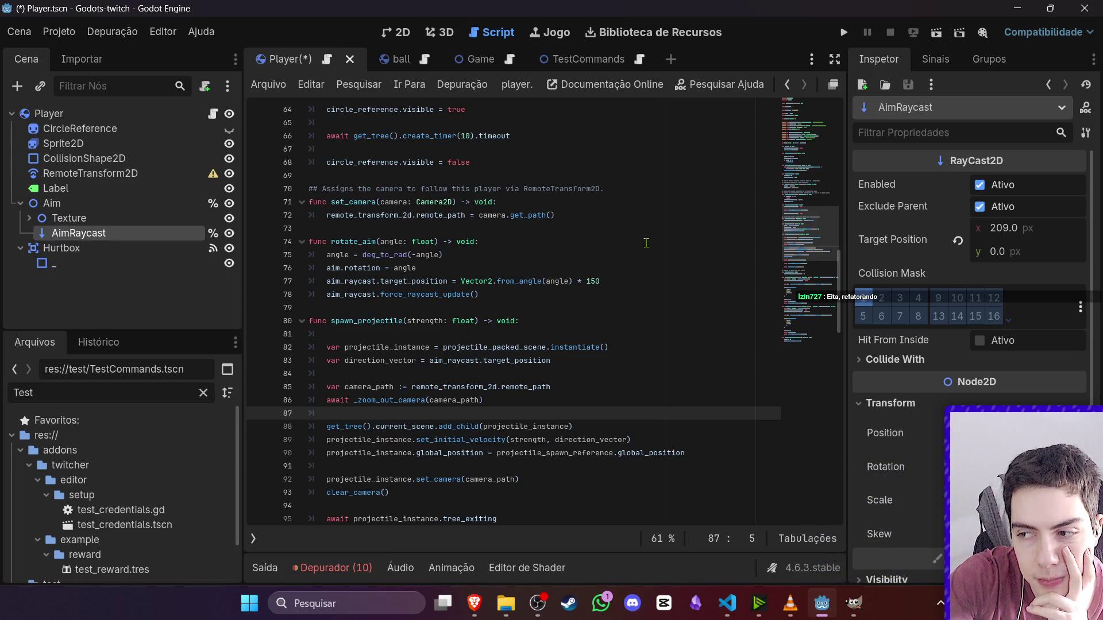
scroll(645, 244, "up", 2)
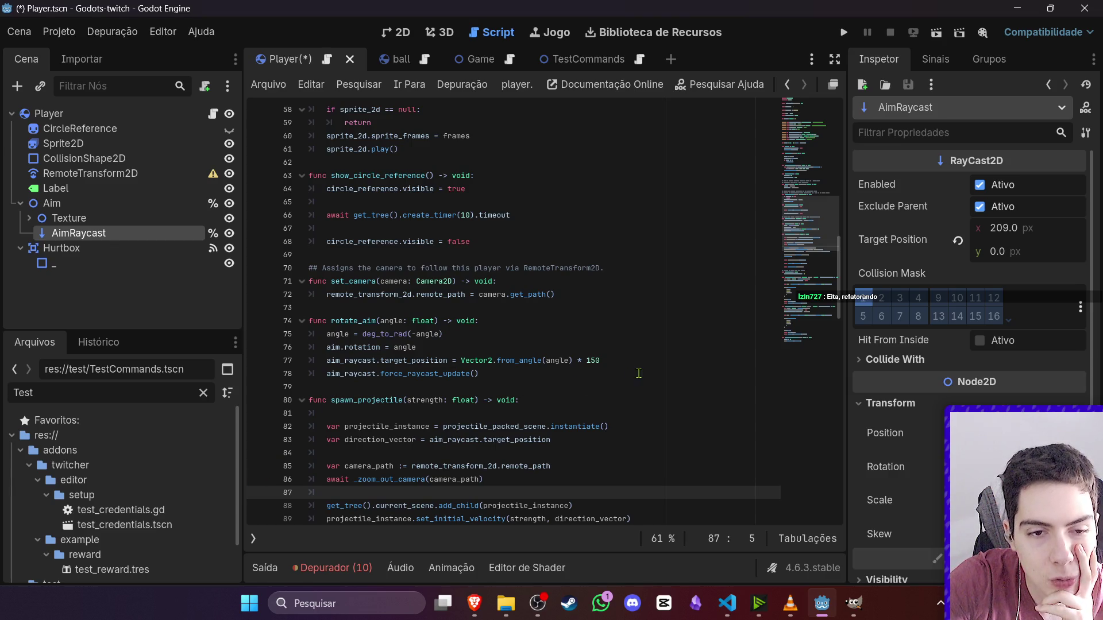
left_click_drag(689, 362, 289, 363)
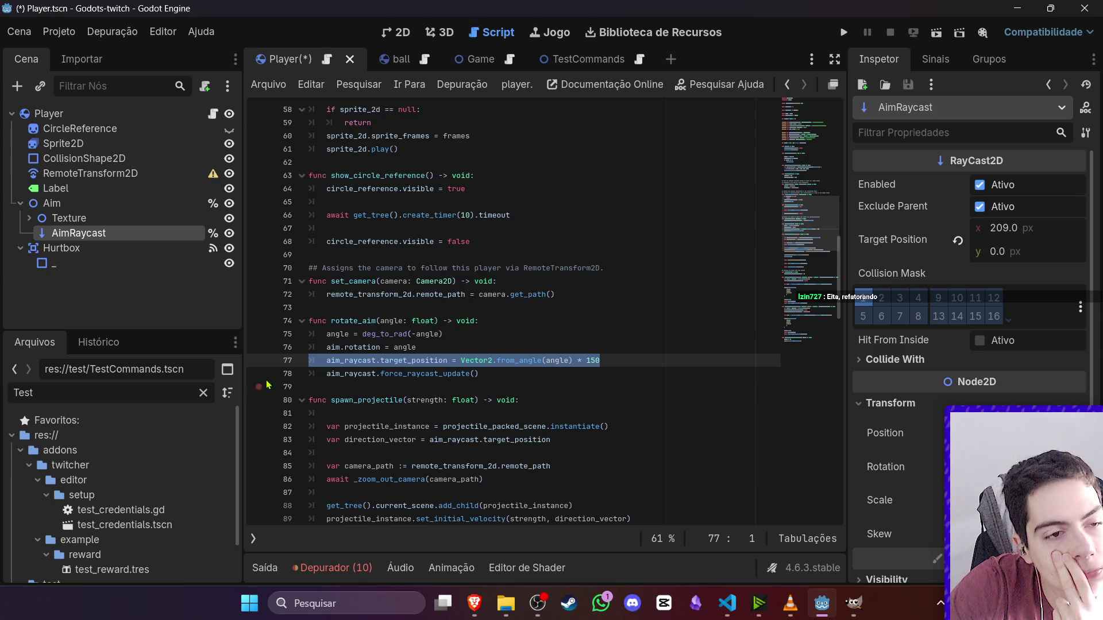
- Expand the Texture node to reveal ProjectileSpawnReference and check the Aim node's options
left_click(29, 219)
left_click(28, 218)
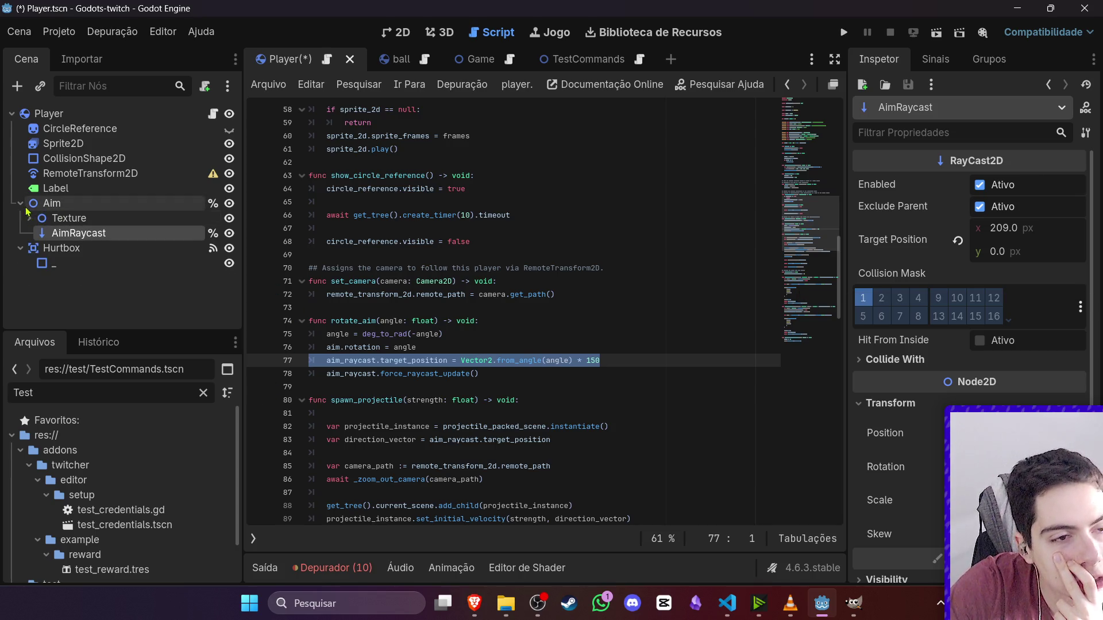
left_click(30, 218)
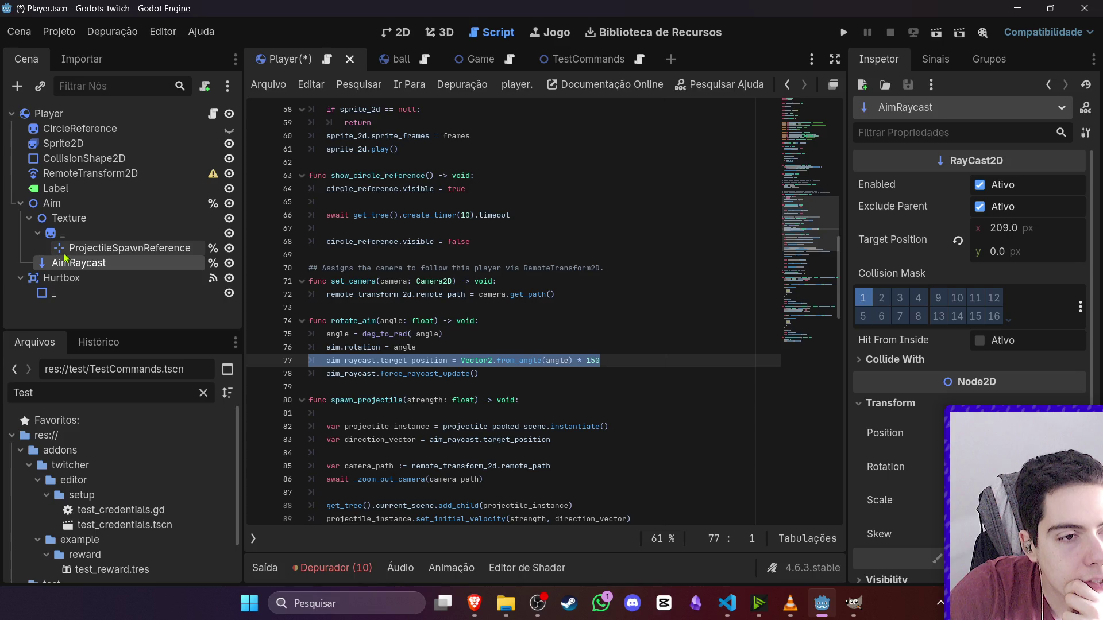
right_click(172, 218)
right_click(112, 204)
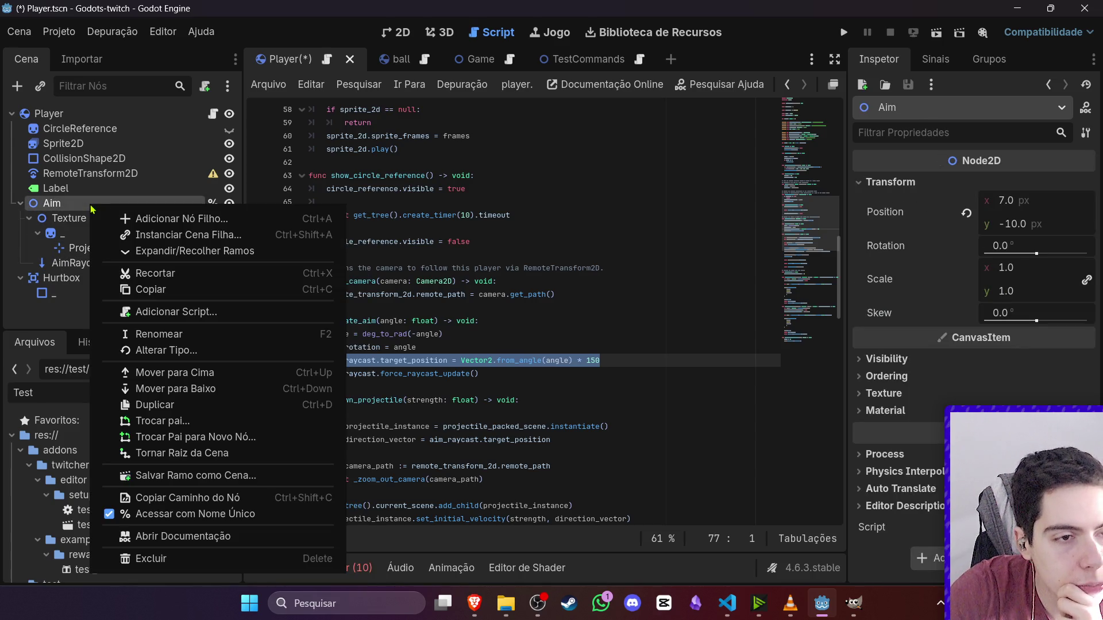
left_click(438, 264)
scroll(562, 387, "down", 5)
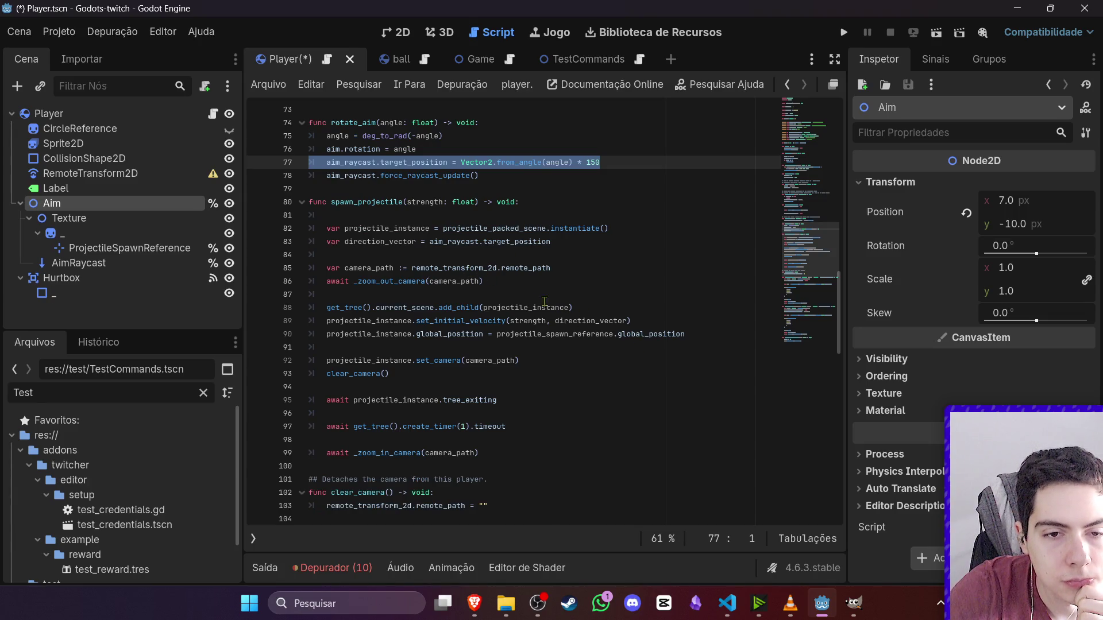
- Review direction_vector and aim_raycast.target_position on lines 83–89, then inspect ProjectileSpawnReference
left_click(561, 322)
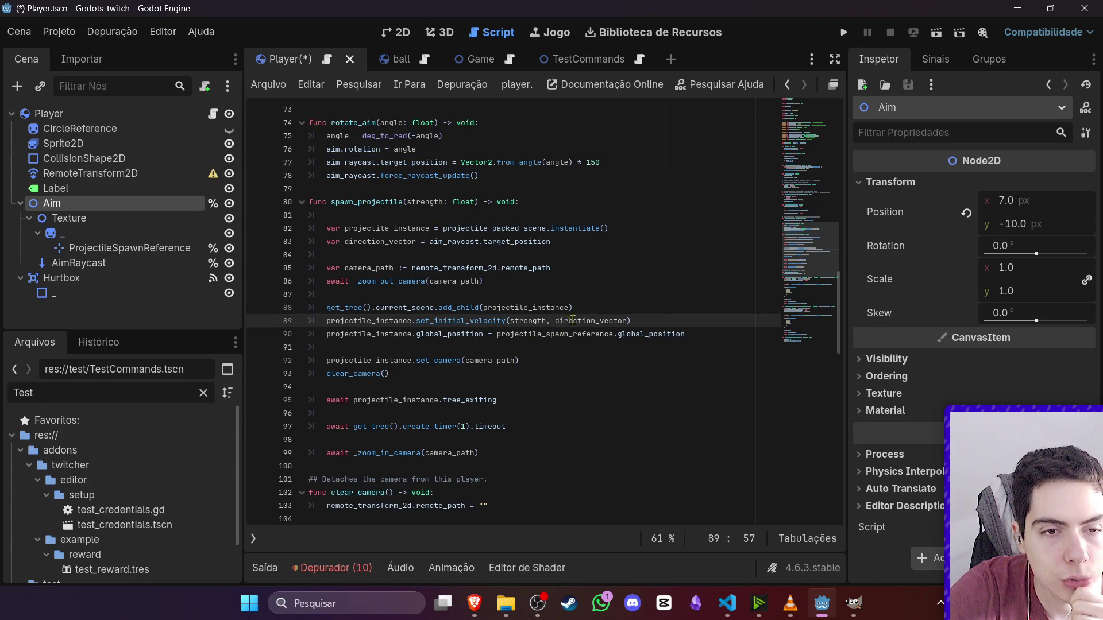
double_click(573, 321)
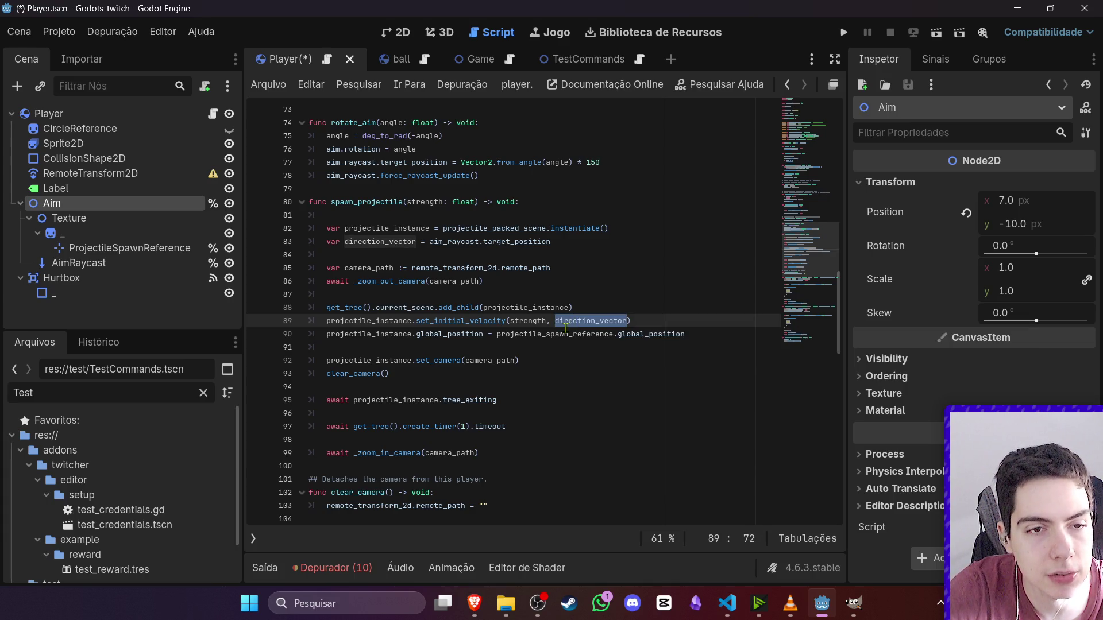
left_click_drag(551, 242, 440, 245)
left_click(440, 245)
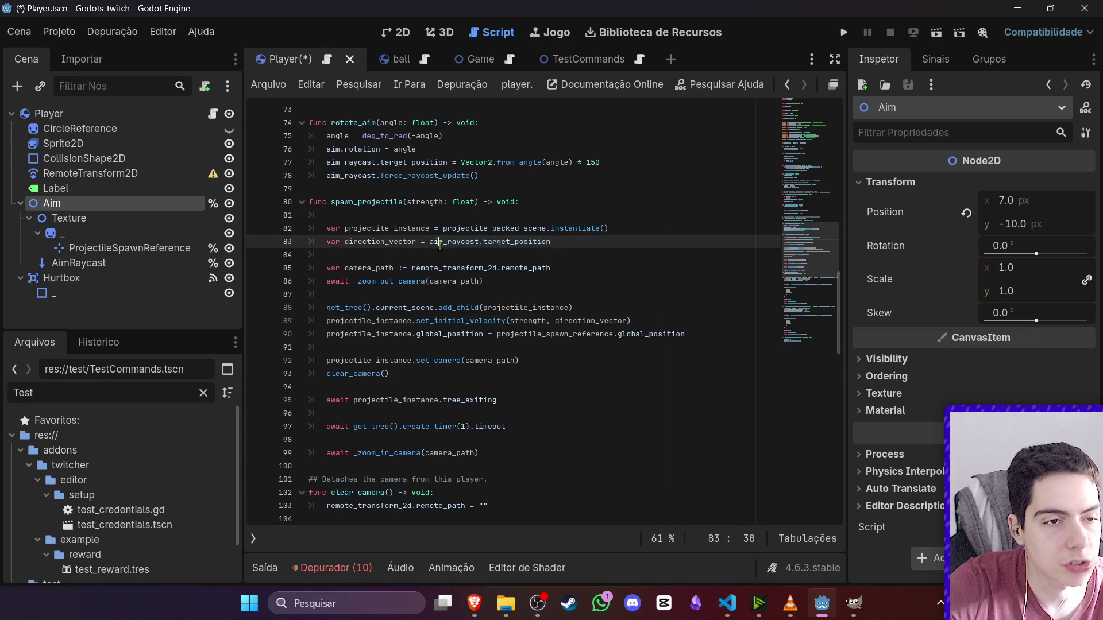
left_click(118, 248)
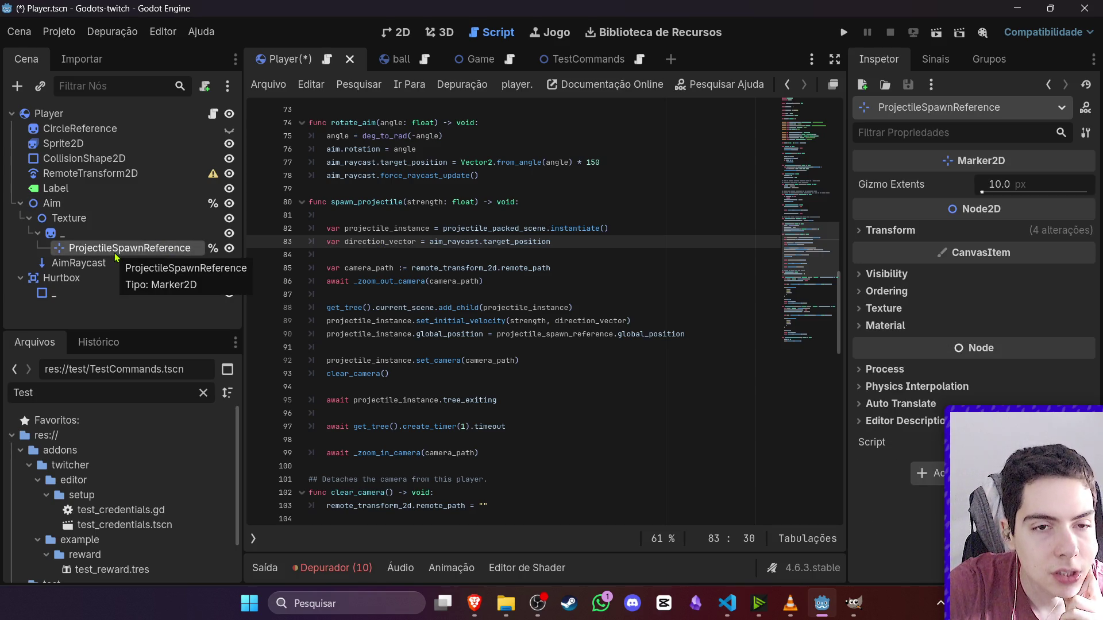
left_click(61, 234)
left_click(69, 218)
left_click(28, 218)
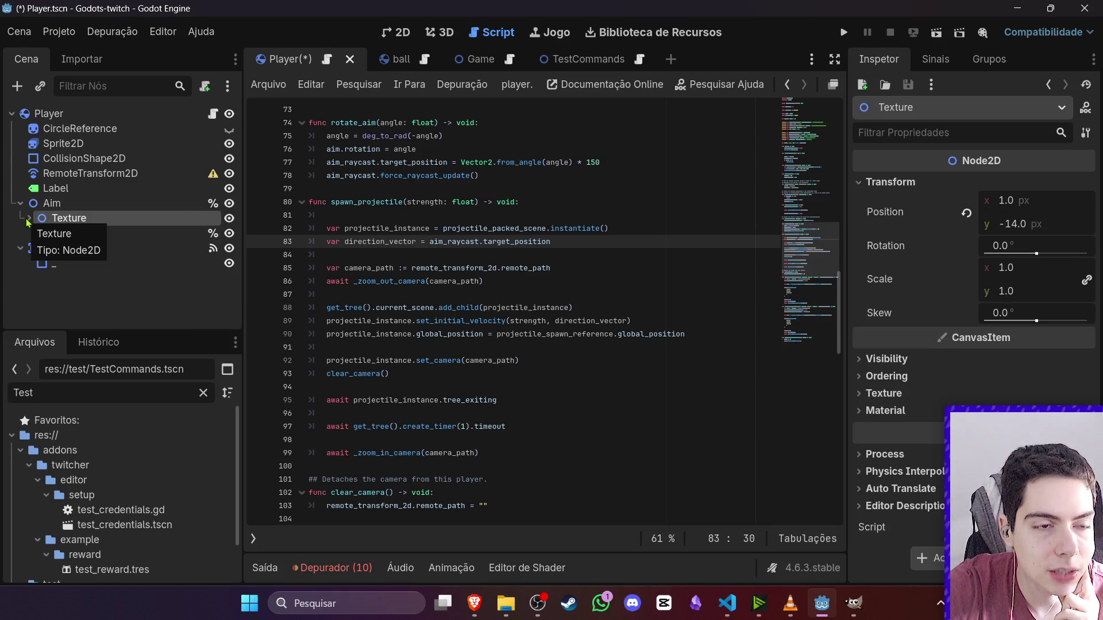
- Rename the parent Aim node to AimContainer and the child texture node to AimTexture
double_click(51, 219)
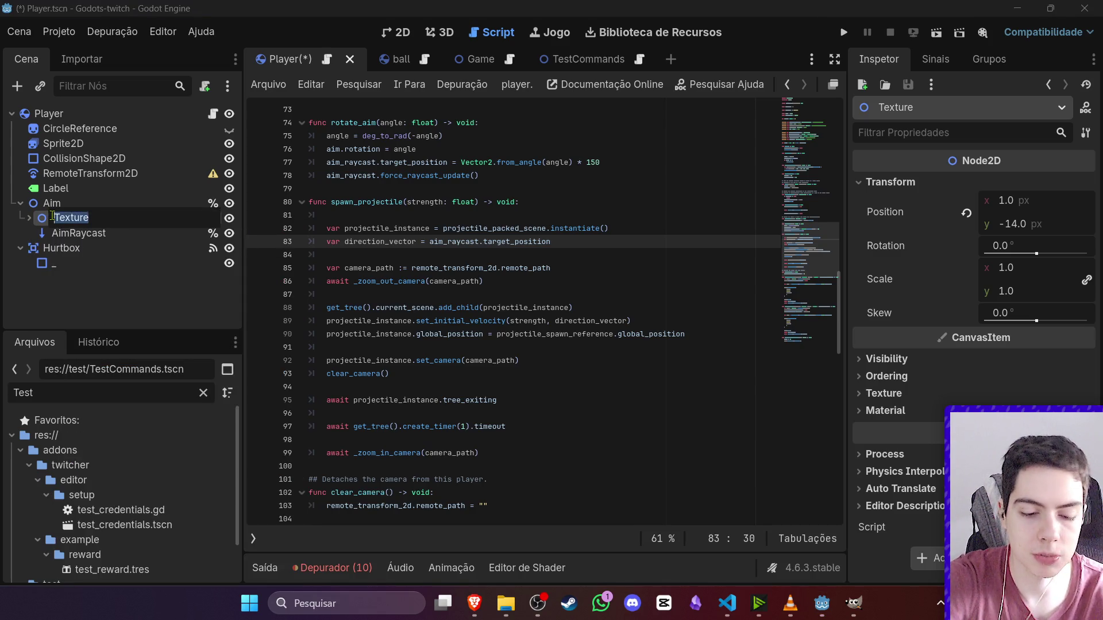
type("am")
key("Return")
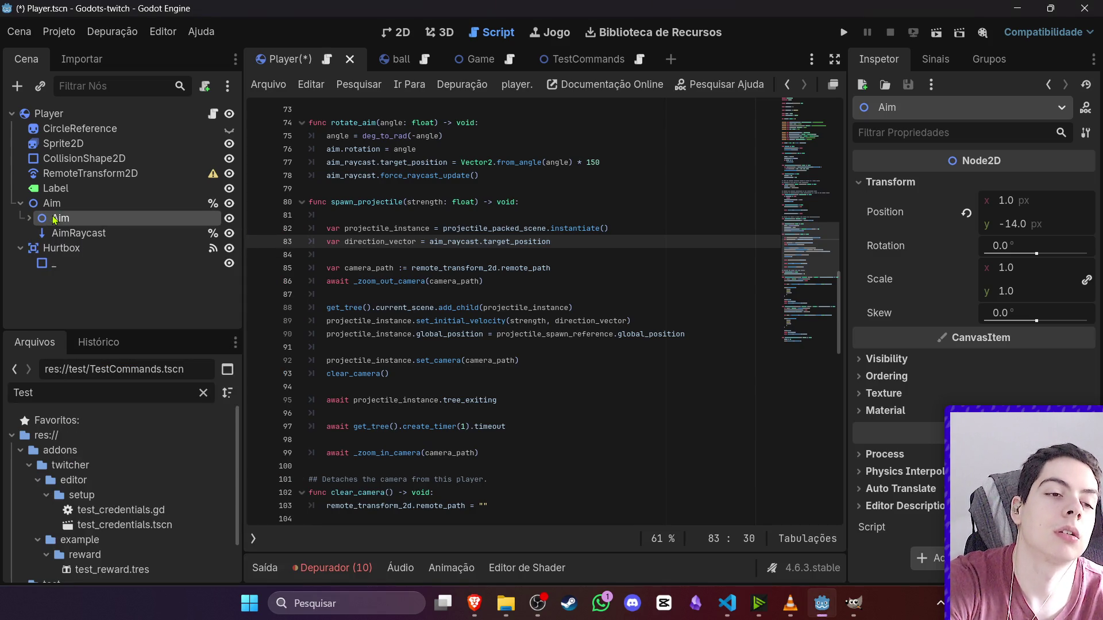
double_click(88, 202)
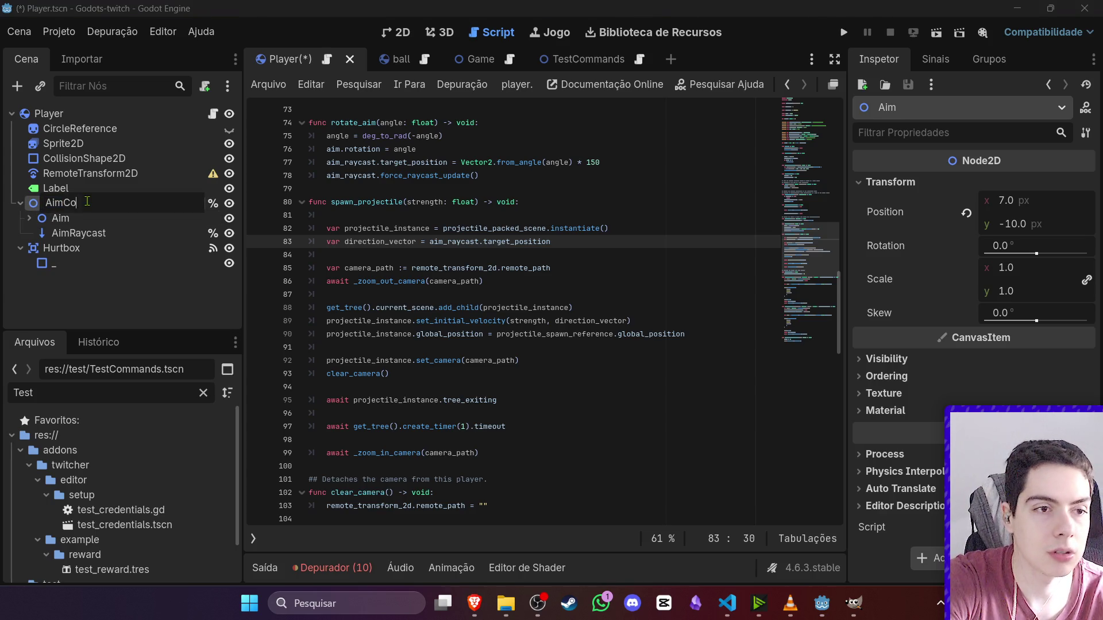
type("r")
key("Return")
double_click(120, 218)
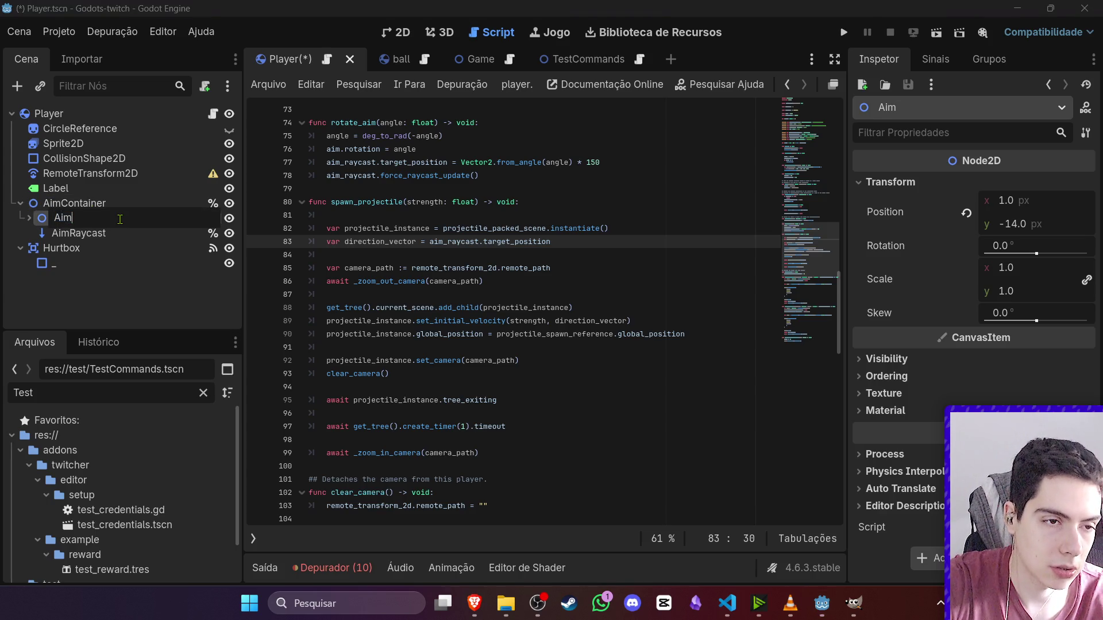
type("ture")
key("Return")
- Turn off unique-name access for the AimContainer node
right_click(120, 219)
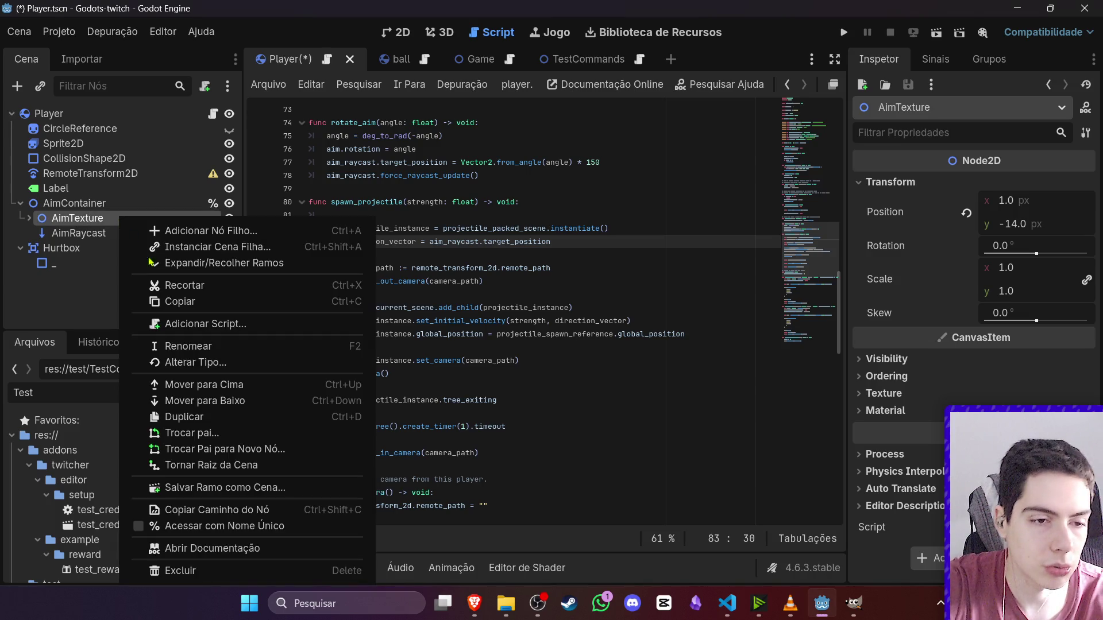
key("Escape")
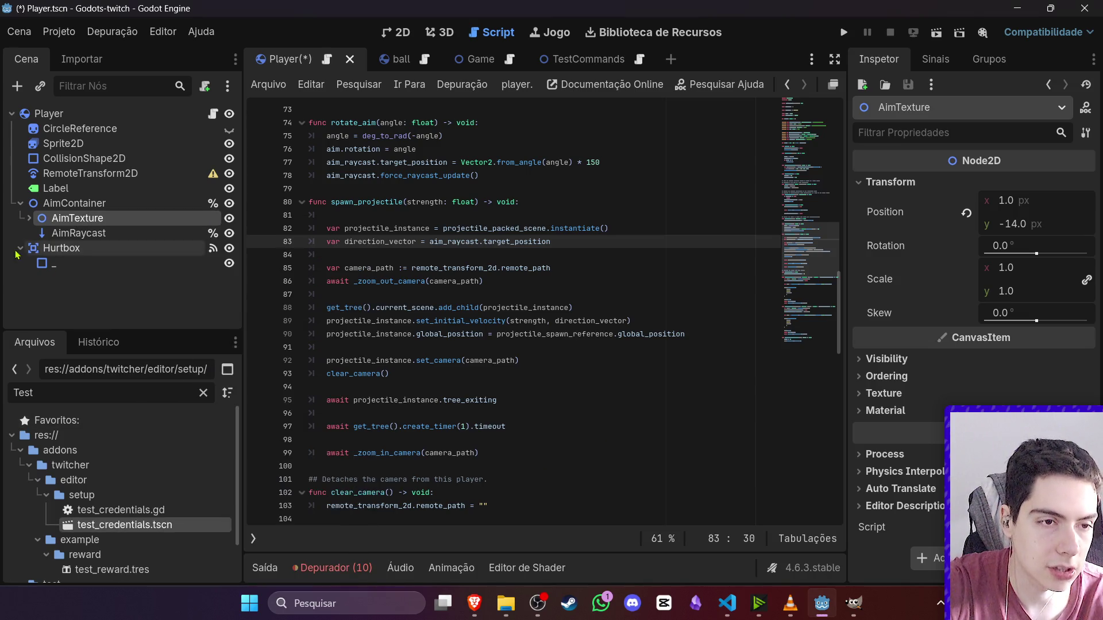
right_click(65, 228)
left_click(165, 526)
right_click(195, 206)
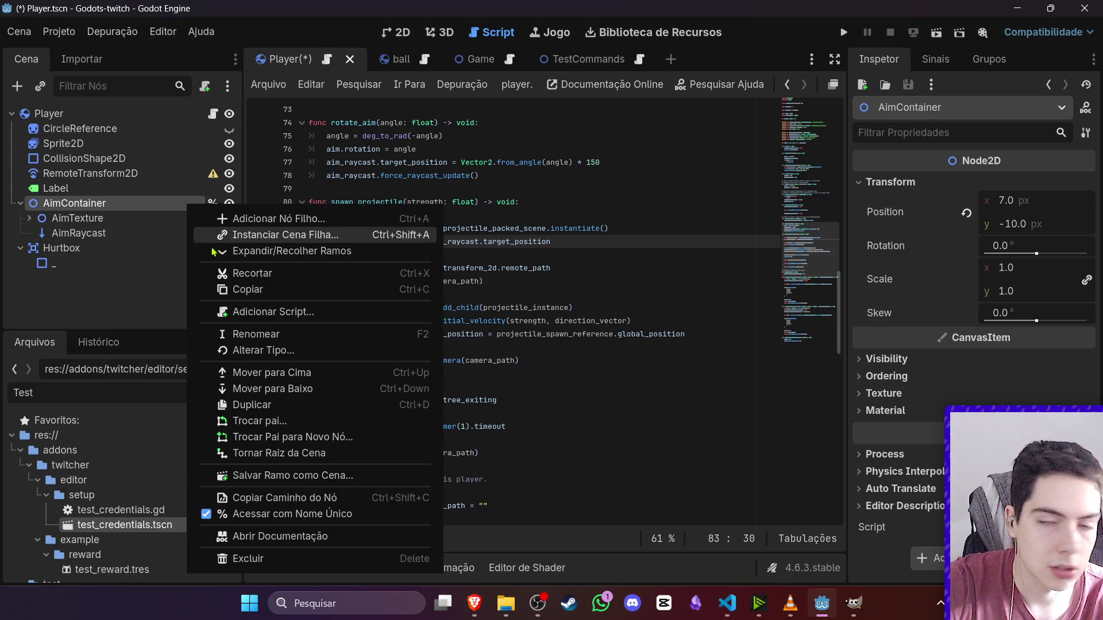
left_click(285, 514)
scroll(438, 287, "up", 5)
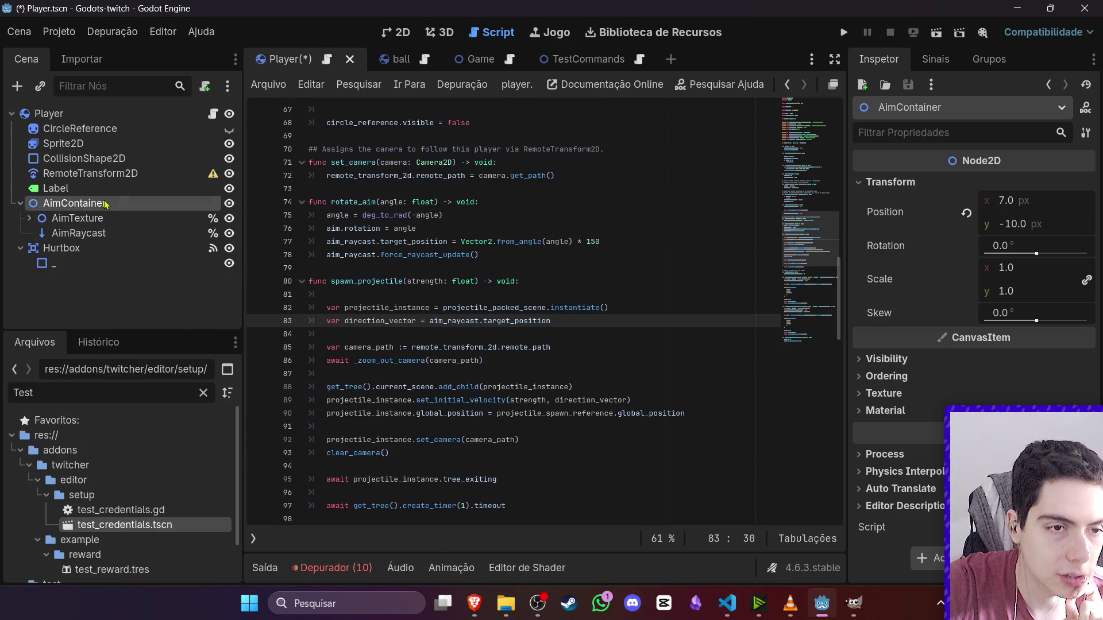
scroll(438, 287, "up", 15)
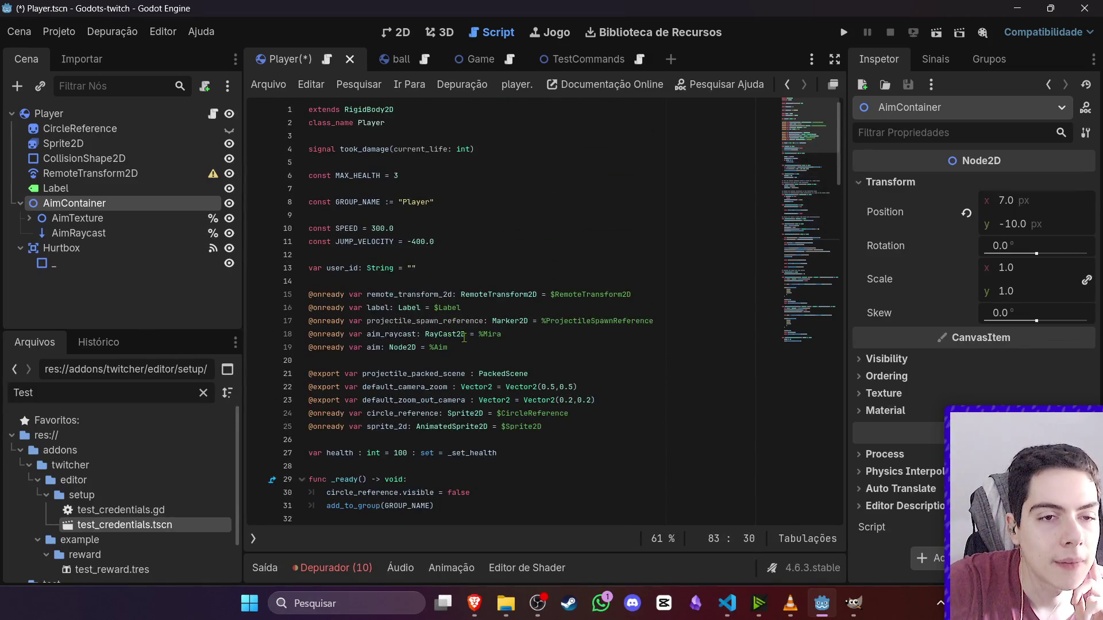
- Change line 19 to %AimTexture and line 18 to %AimRaycast, then save player.gd
left_click(469, 269)
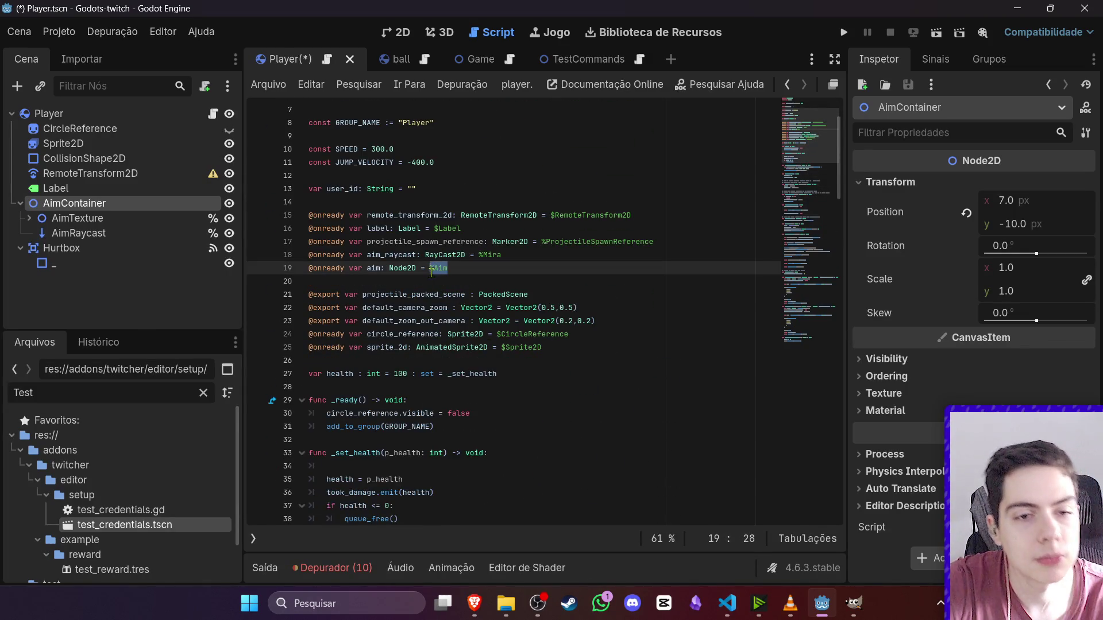
key("Return")
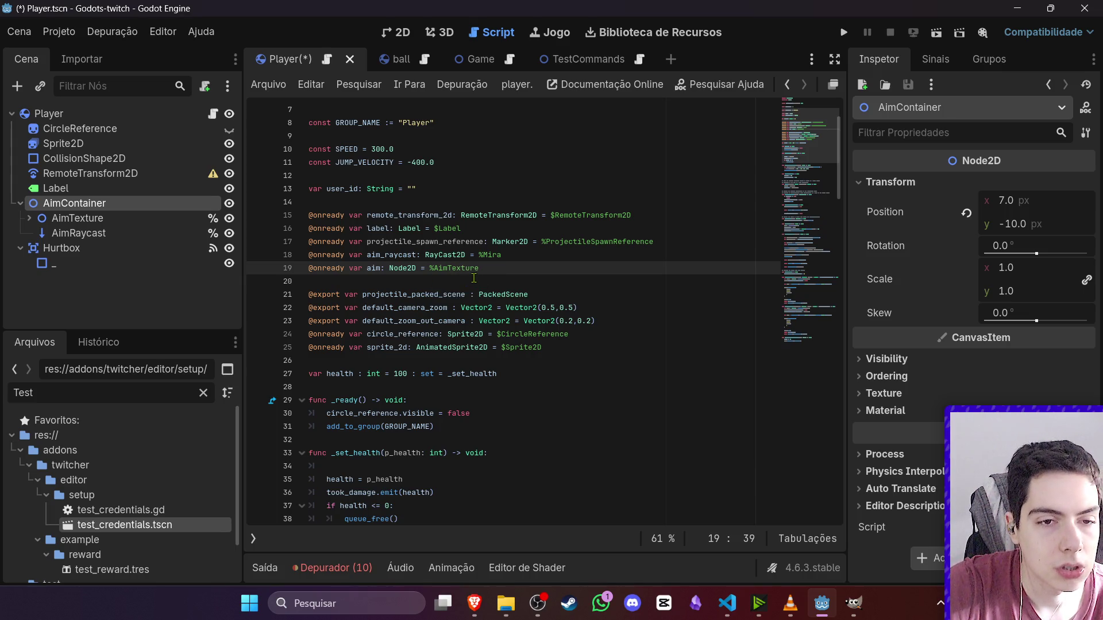
double_click(486, 256)
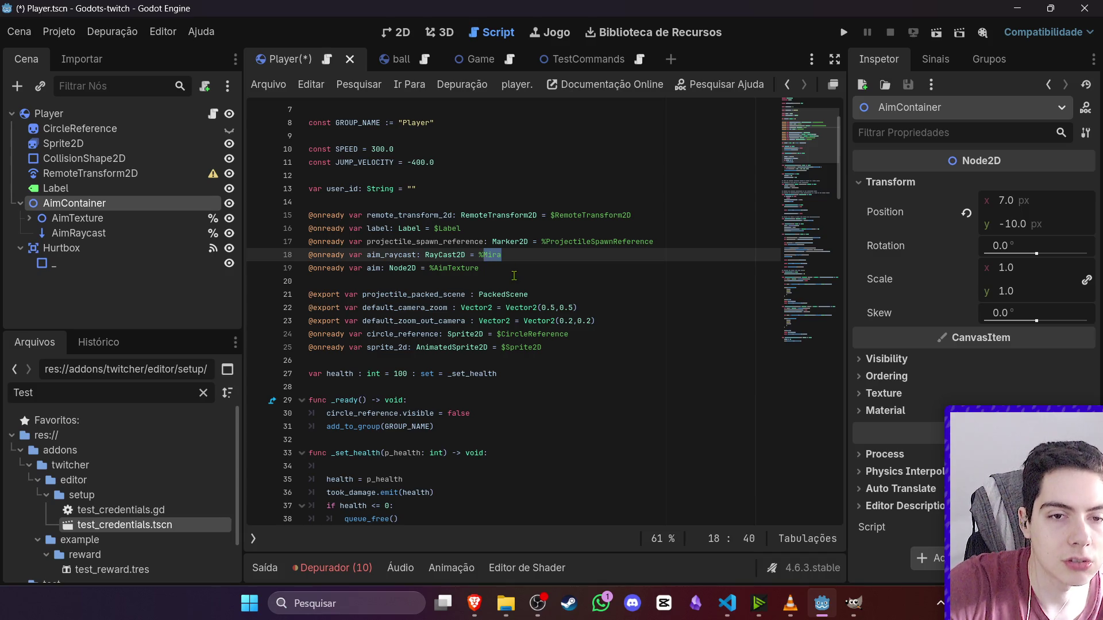
type("Ai")
key("Return")
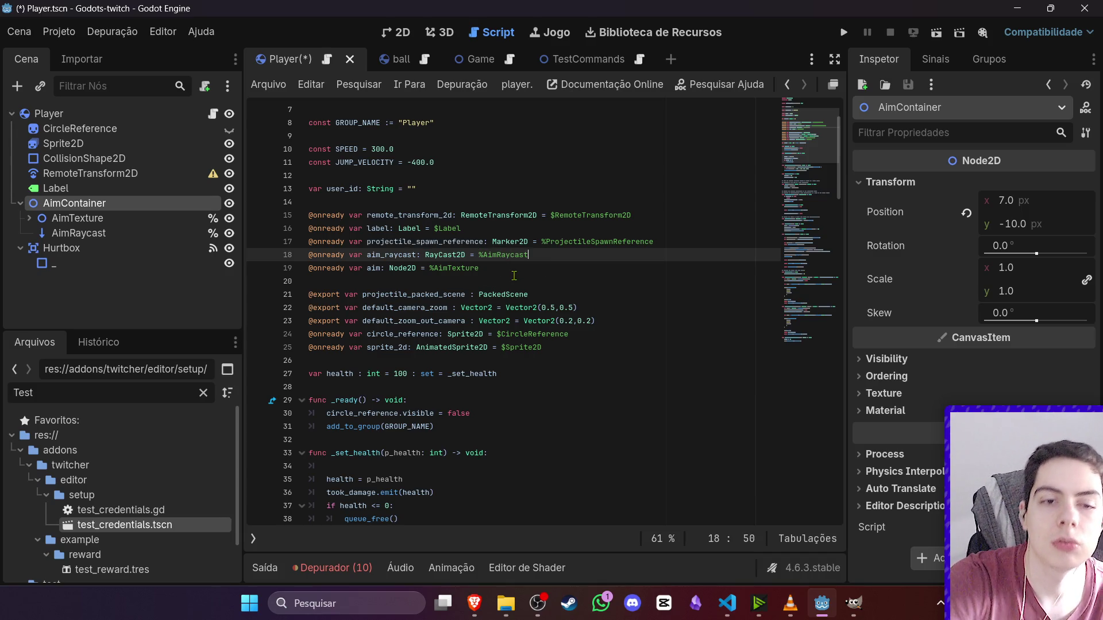
key("ctrl+s")
left_click(515, 277)
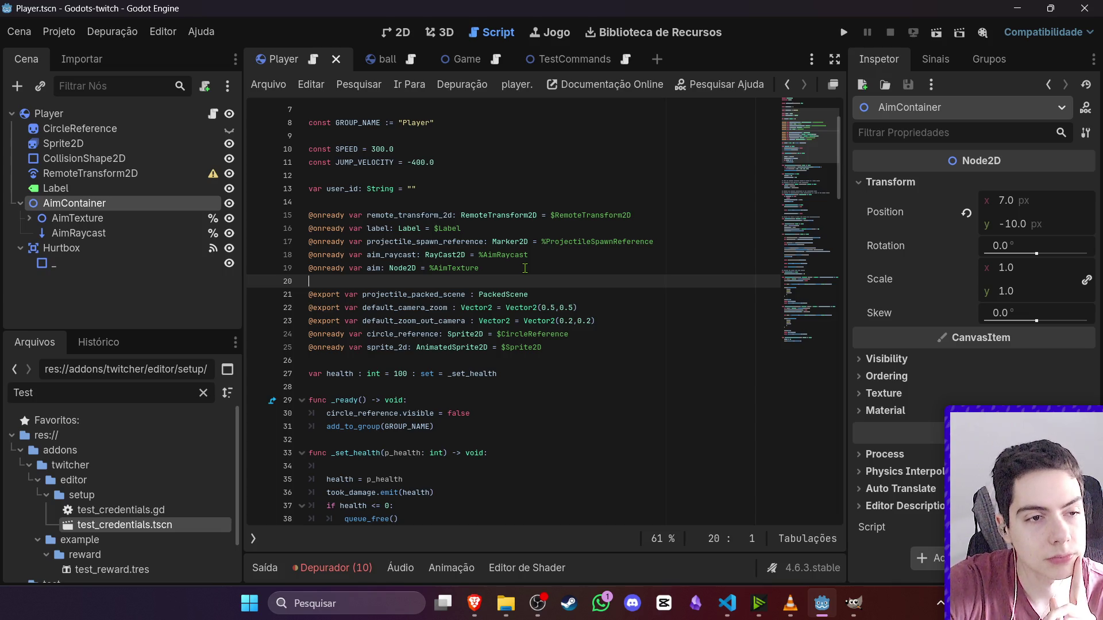
scroll(524, 268, "down", 10)
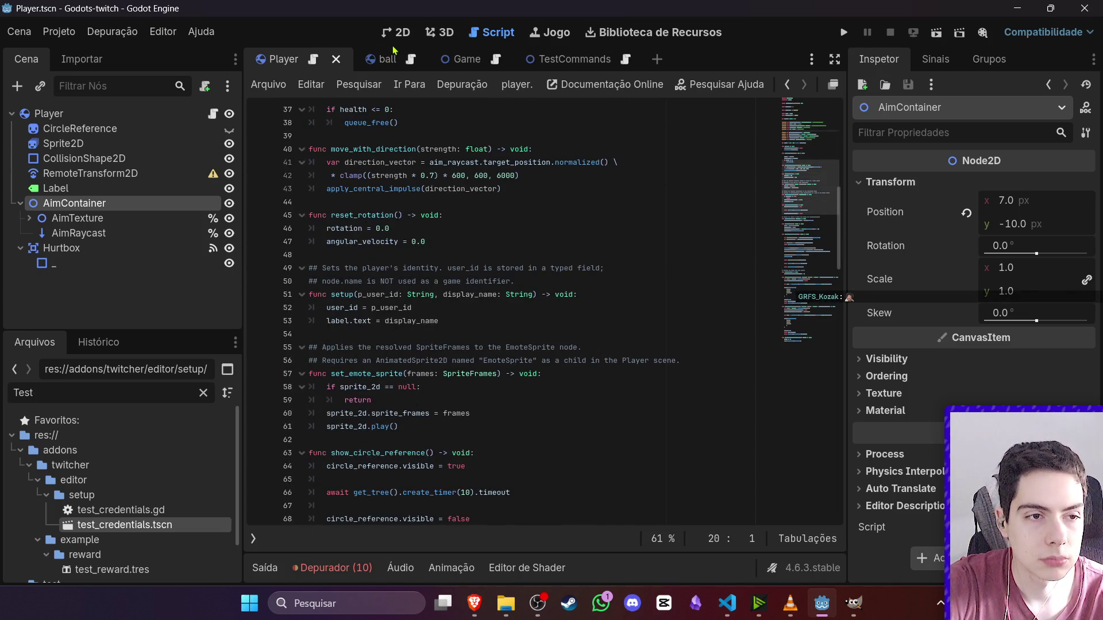
- Test-run the TestCommands scene, then stop it
left_click(386, 33)
scroll(549, 270, "down", 3)
scroll(701, 347, "up", 2)
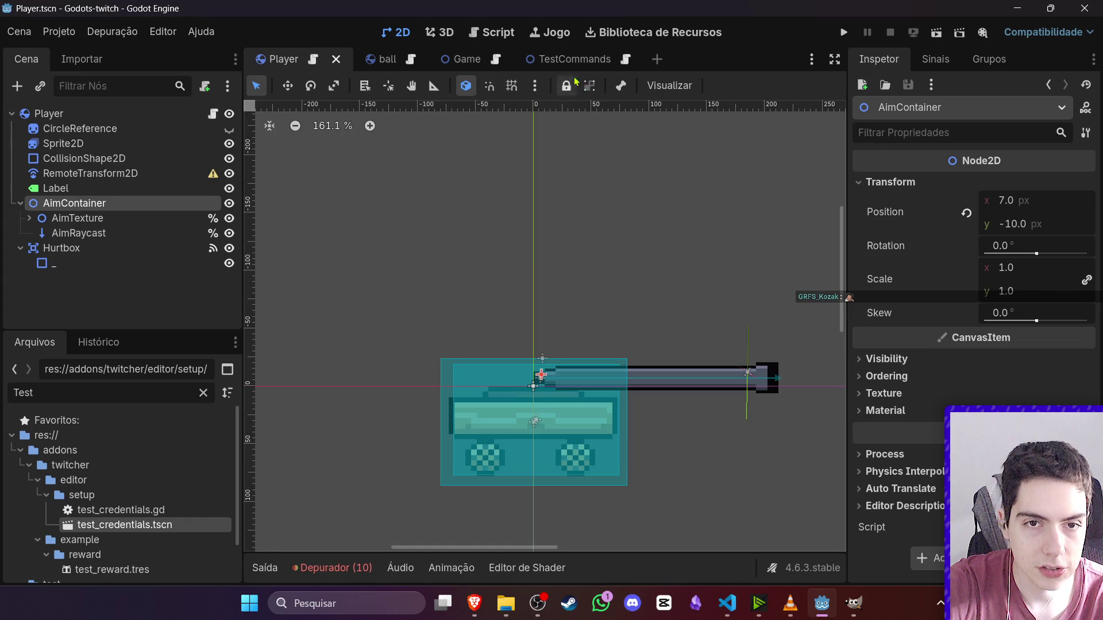
left_click(557, 59)
left_click(935, 36)
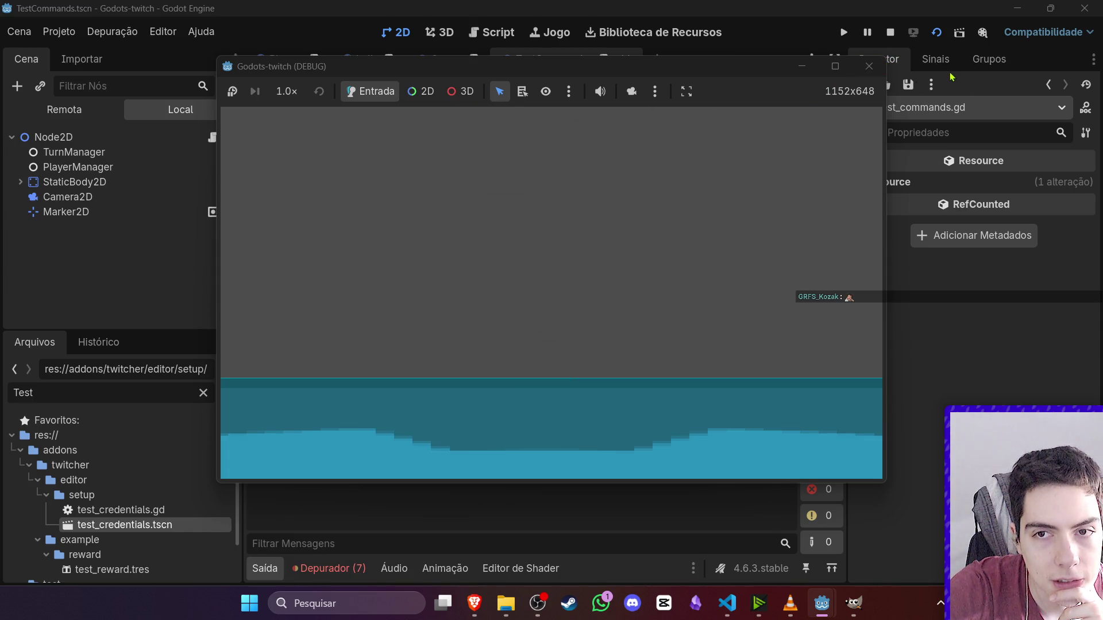
left_click(890, 33)
- Nudge AimTexture slightly left on the tank in the Player scene and save
left_click(431, 60)
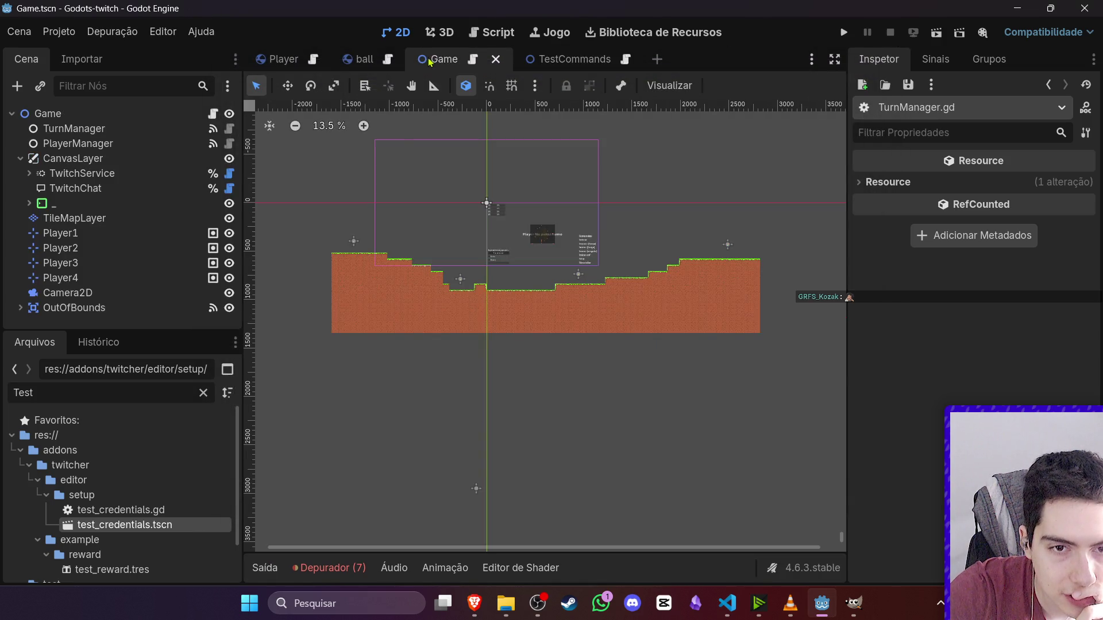
left_click(281, 59)
scroll(529, 373, "up", 3)
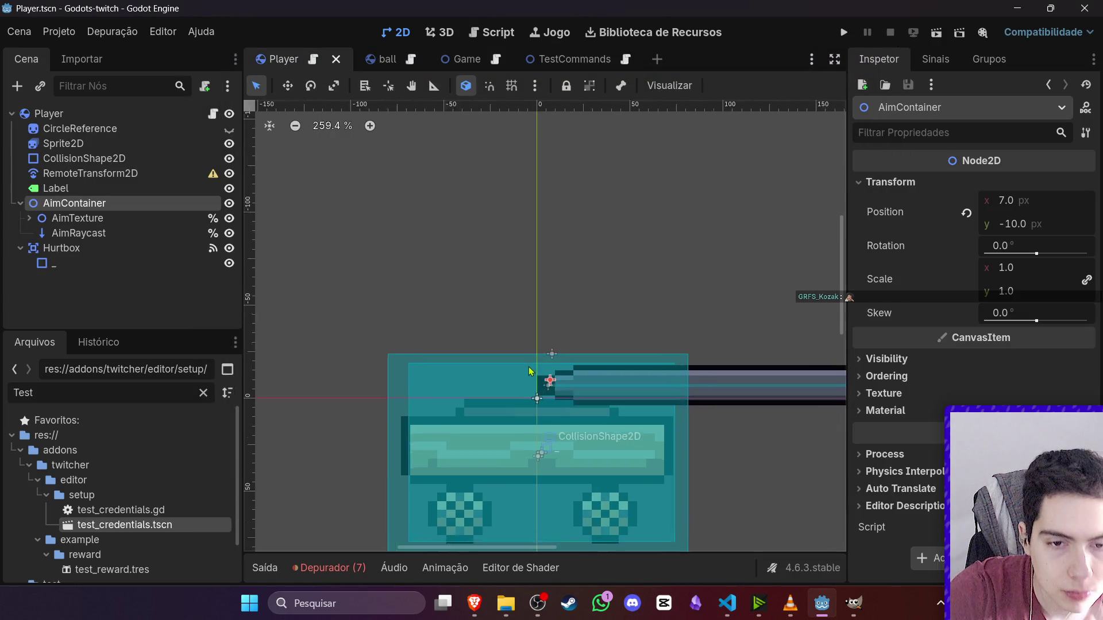
left_click(105, 221)
left_click_drag(754, 394, 727, 389)
left_click(744, 315)
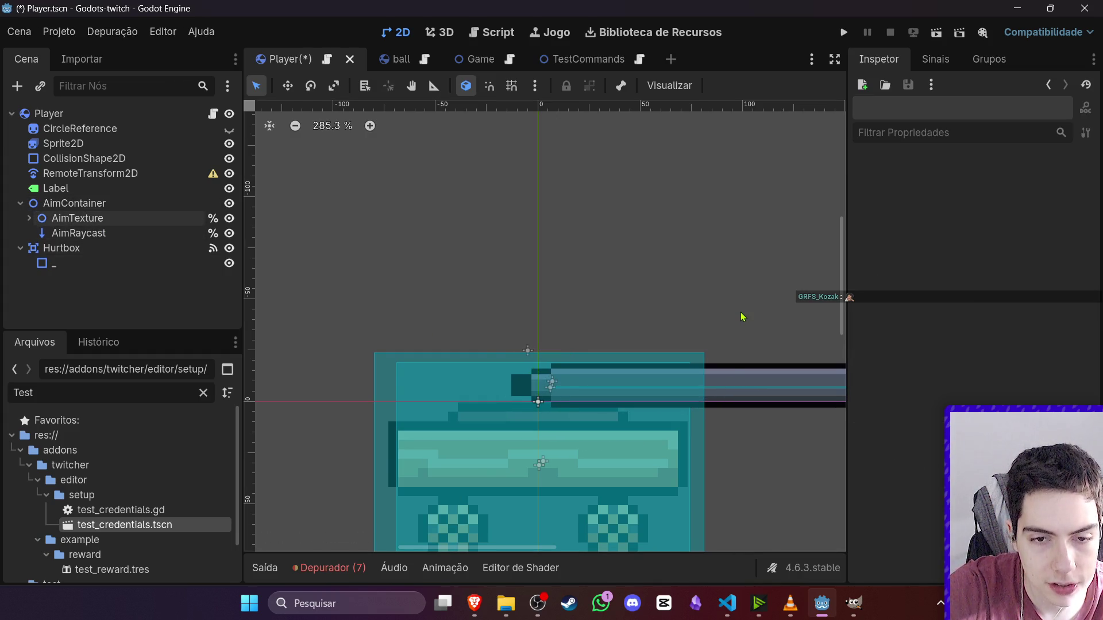
key("ctrl+s")
- Rerun TestCommands, stop it, and bring up the Game scene
left_click(554, 55)
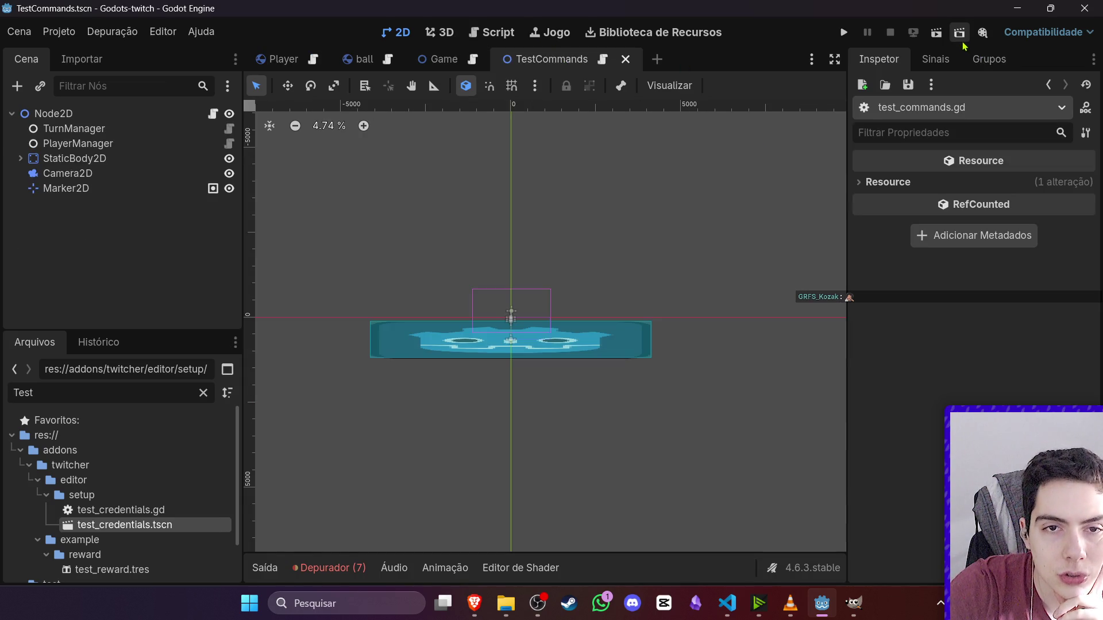
left_click(942, 33)
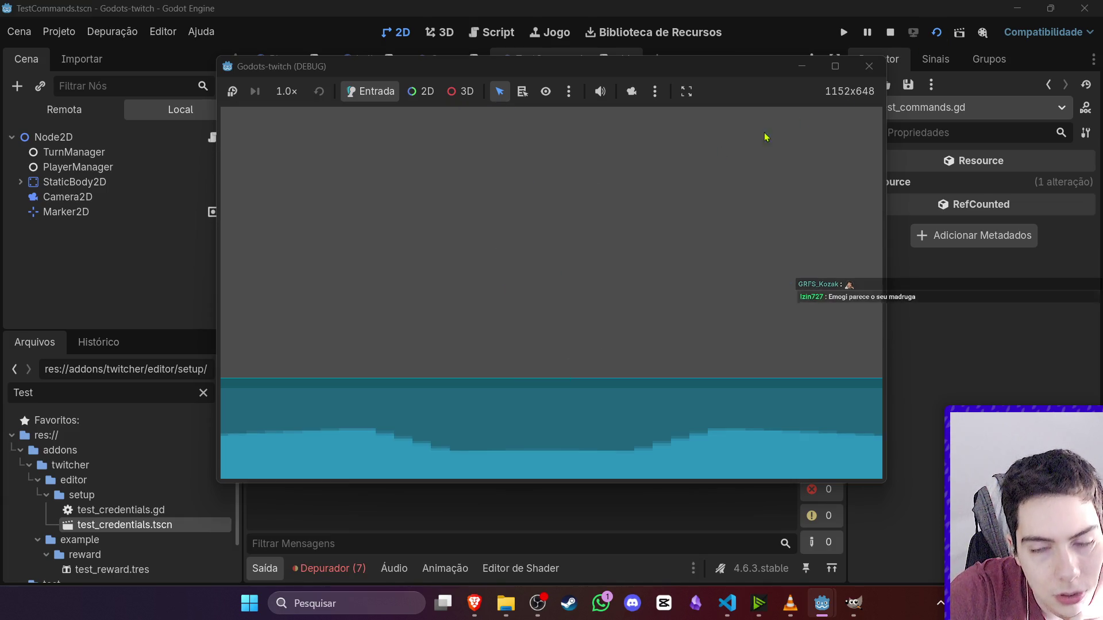
left_click(890, 32)
left_click(283, 59)
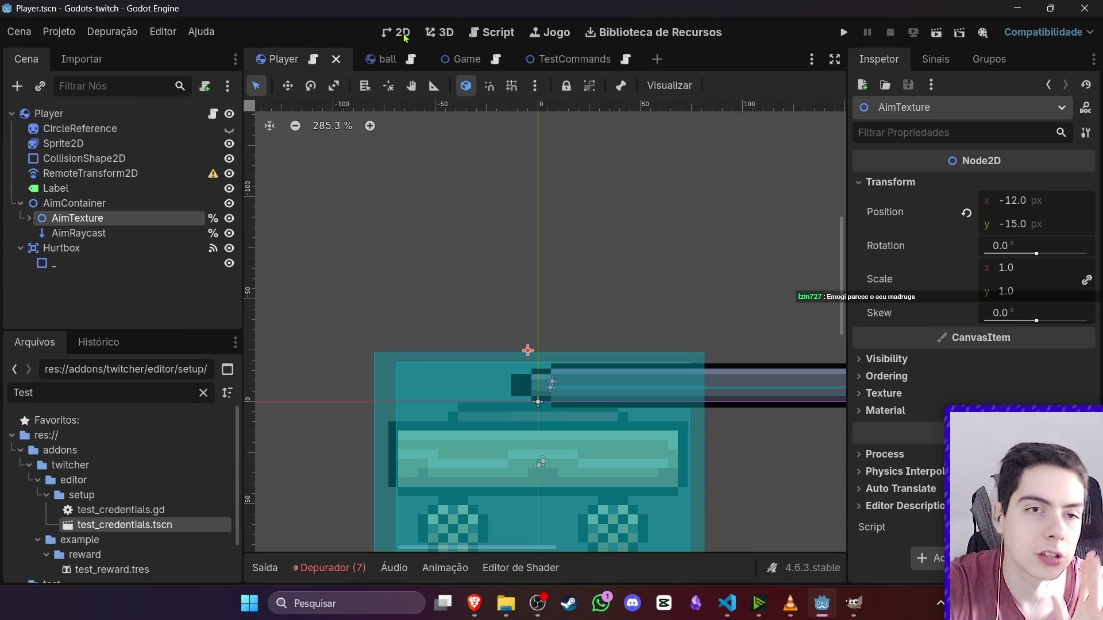
left_click(454, 60)
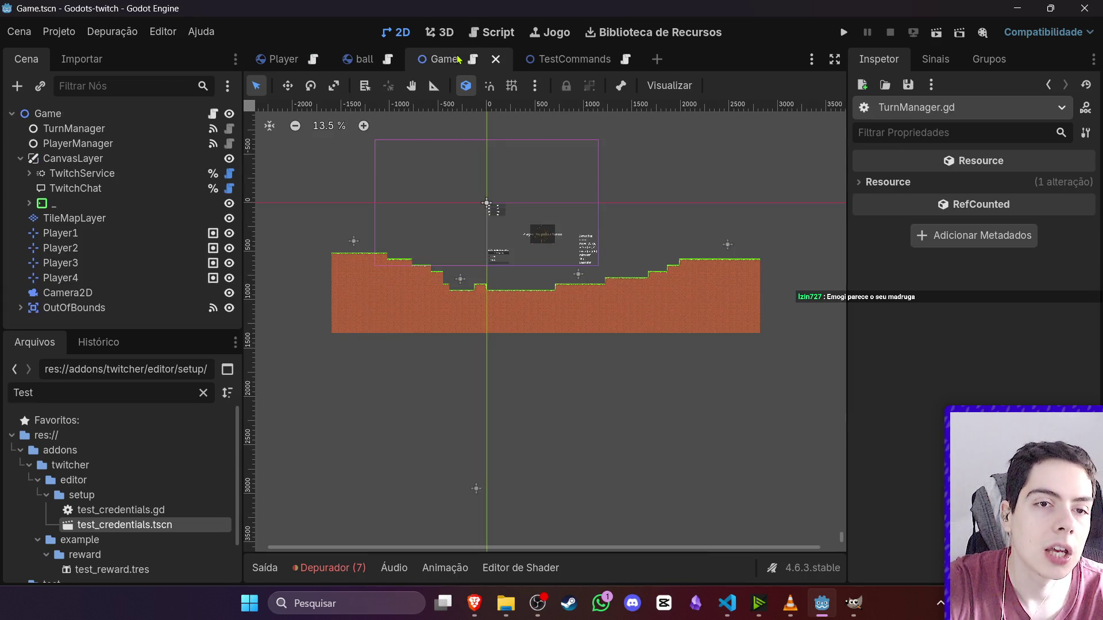
- Open TurnManager.gd and read through it, including the game_ended emit line
left_click(229, 128)
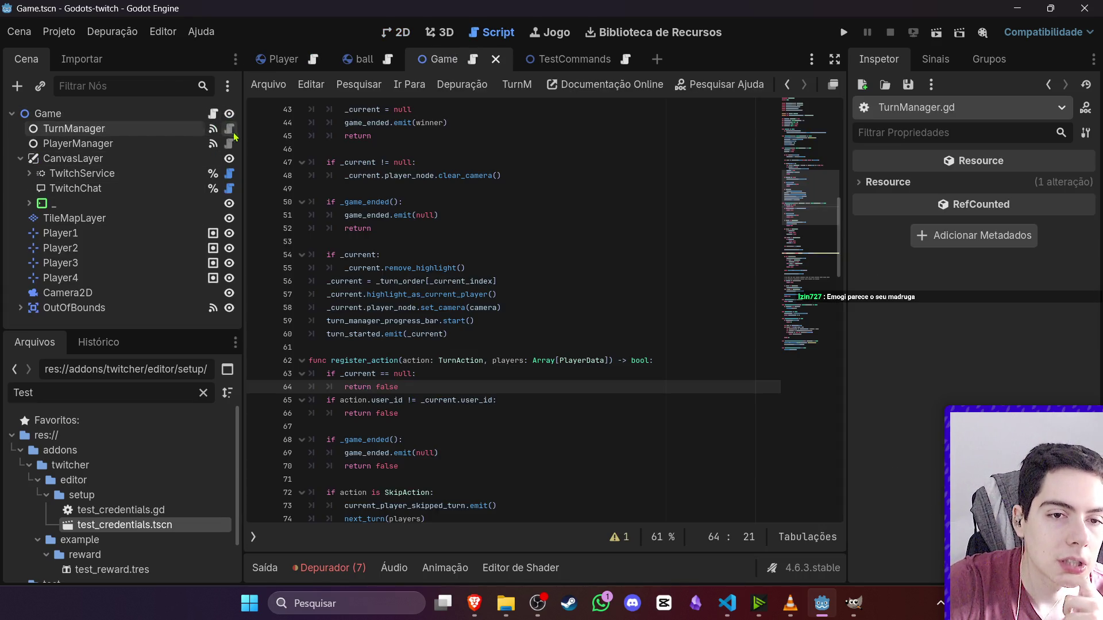
scroll(577, 331, "up", 12)
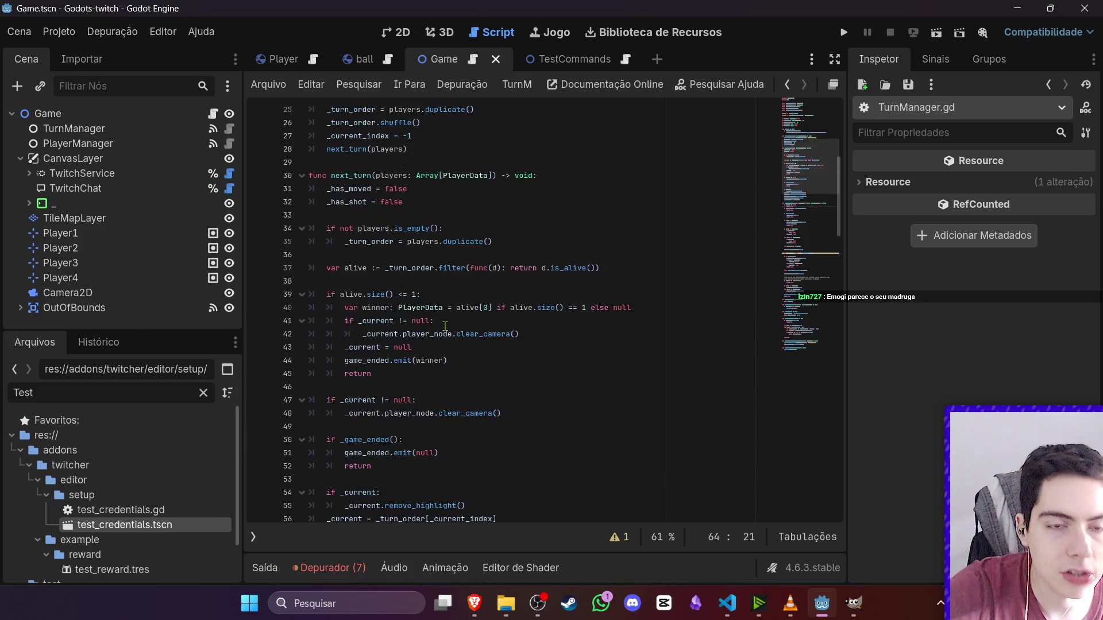
scroll(452, 329, "down", 5)
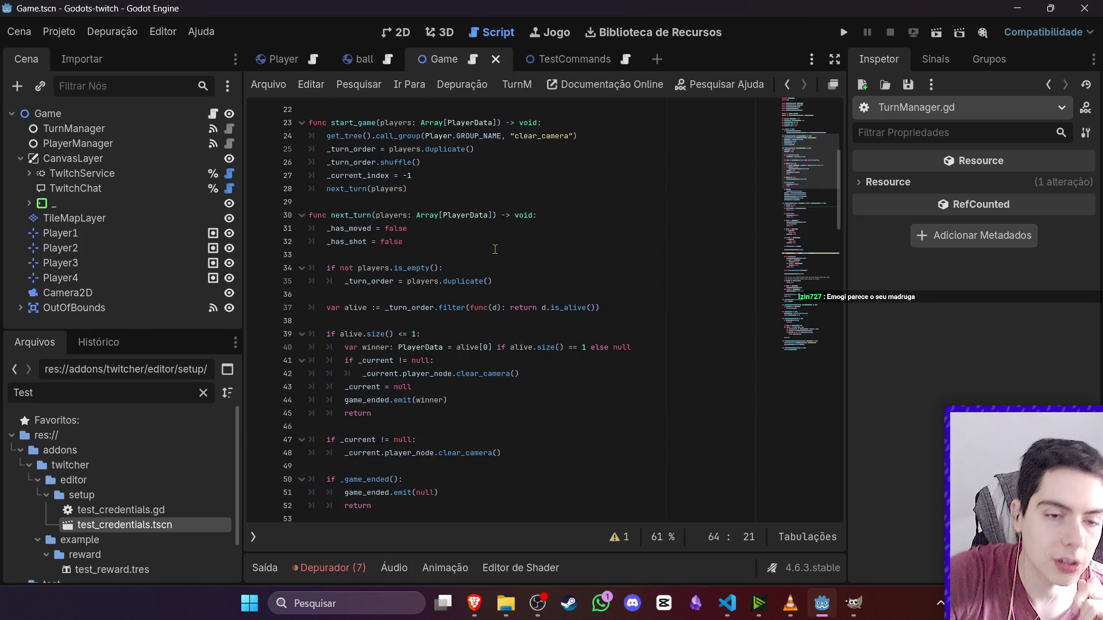
scroll(494, 249, "down", 5)
scroll(495, 249, "down", 6)
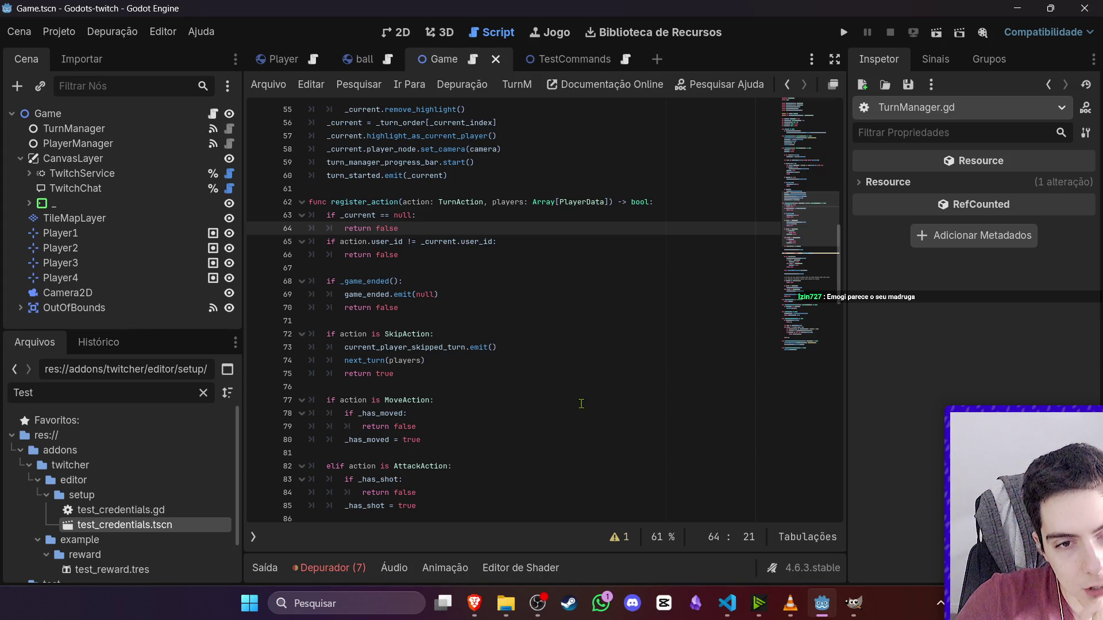
scroll(577, 408, "down", 2)
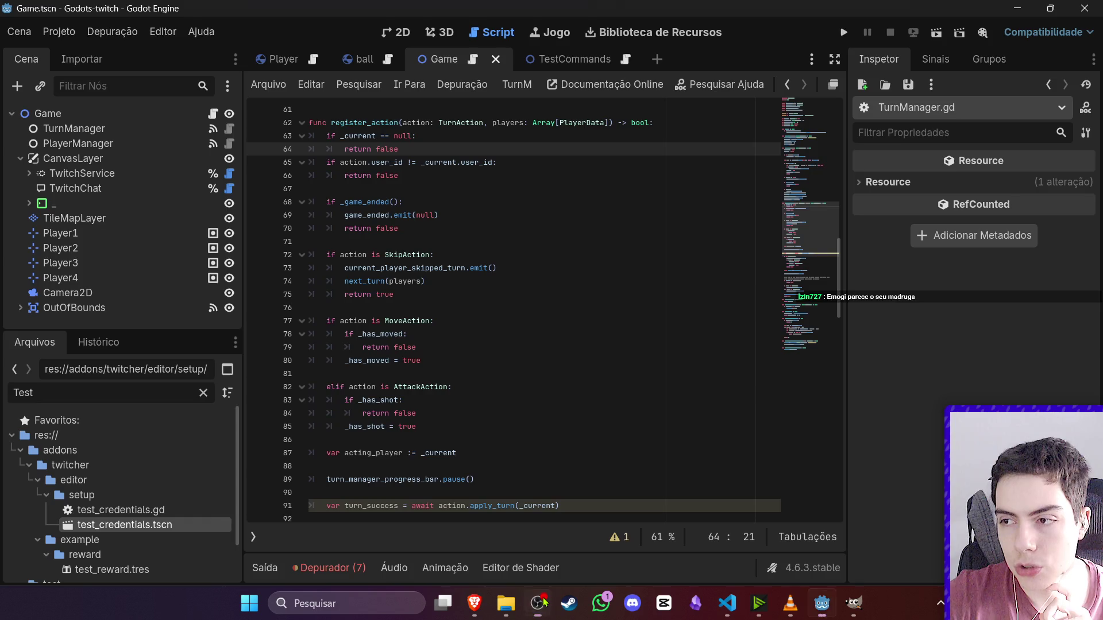
left_click(565, 215)
scroll(569, 217, "down", 2)
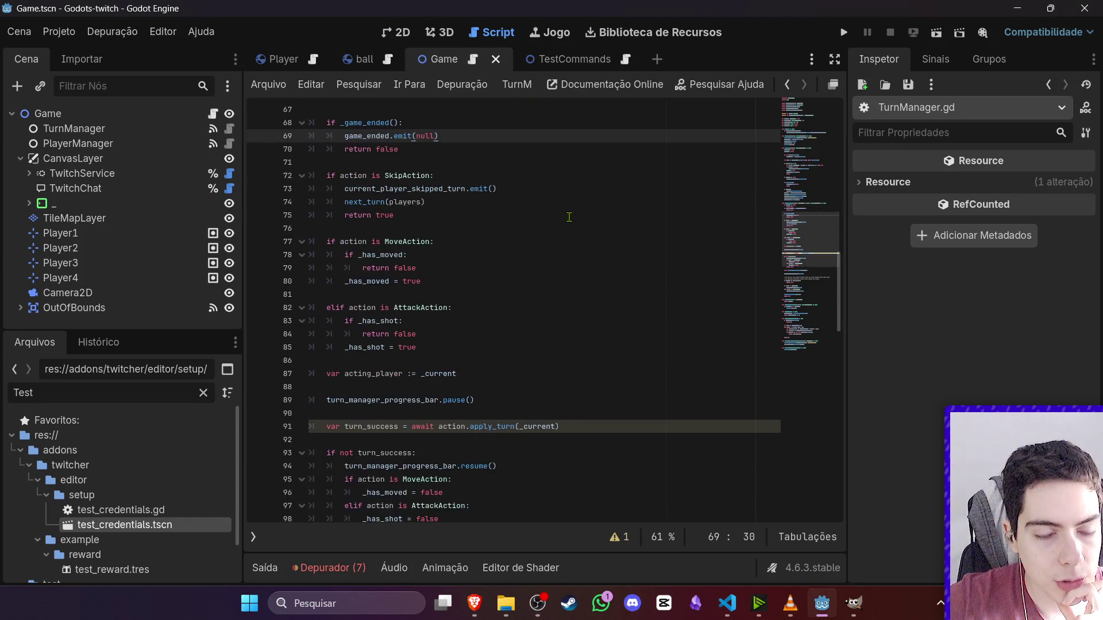
scroll(569, 217, "down", 4)
scroll(569, 217, "up", 5)
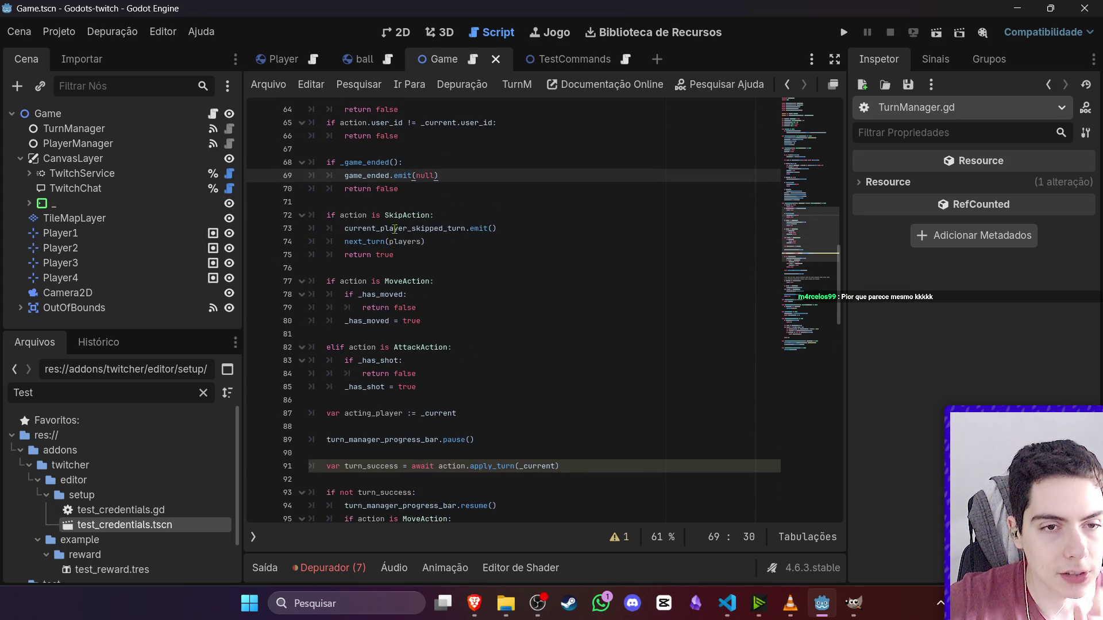
scroll(402, 345, "up", 2)
scroll(442, 448, "down", 3)
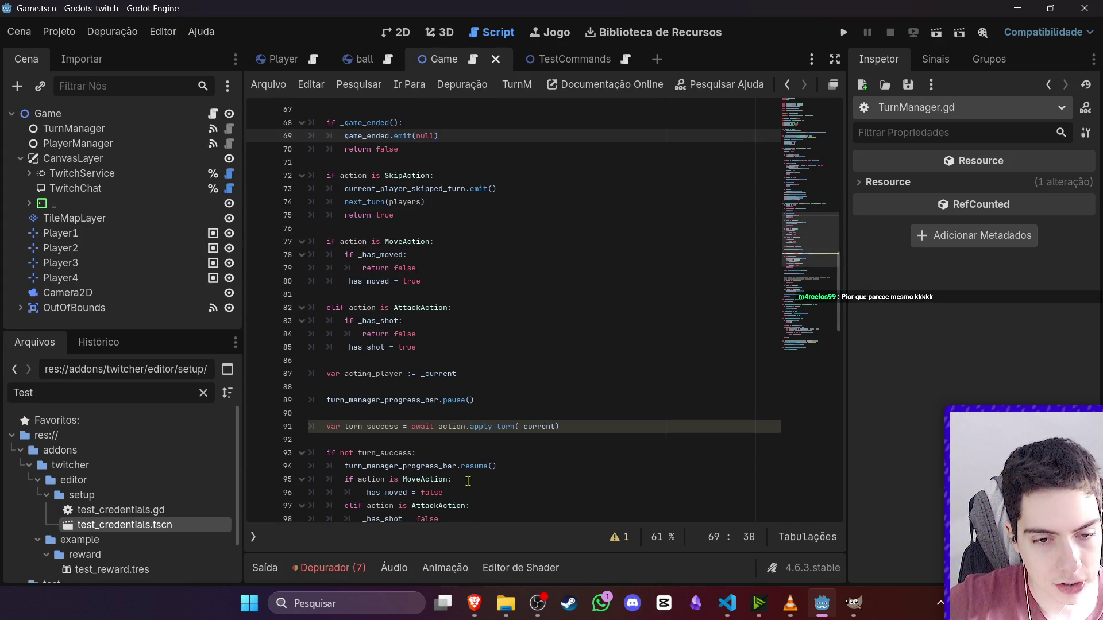
scroll(471, 463, "up", 4)
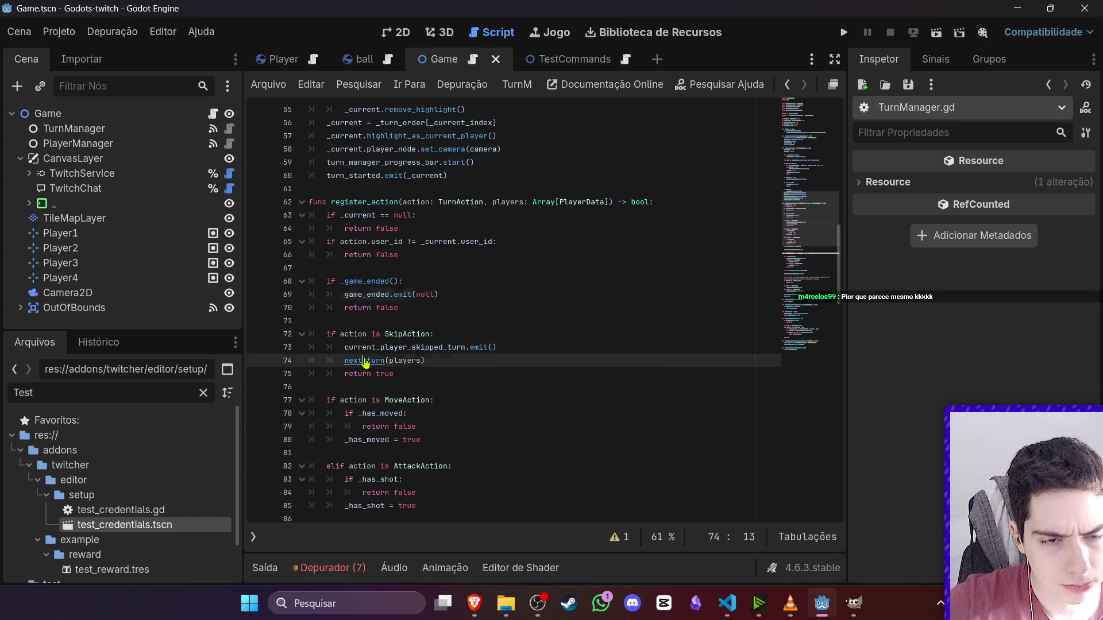
- Jump to next_turn, add a breakpoint on line 31, and run the game
left_click(374, 359, "ctrl")
left_click(254, 322)
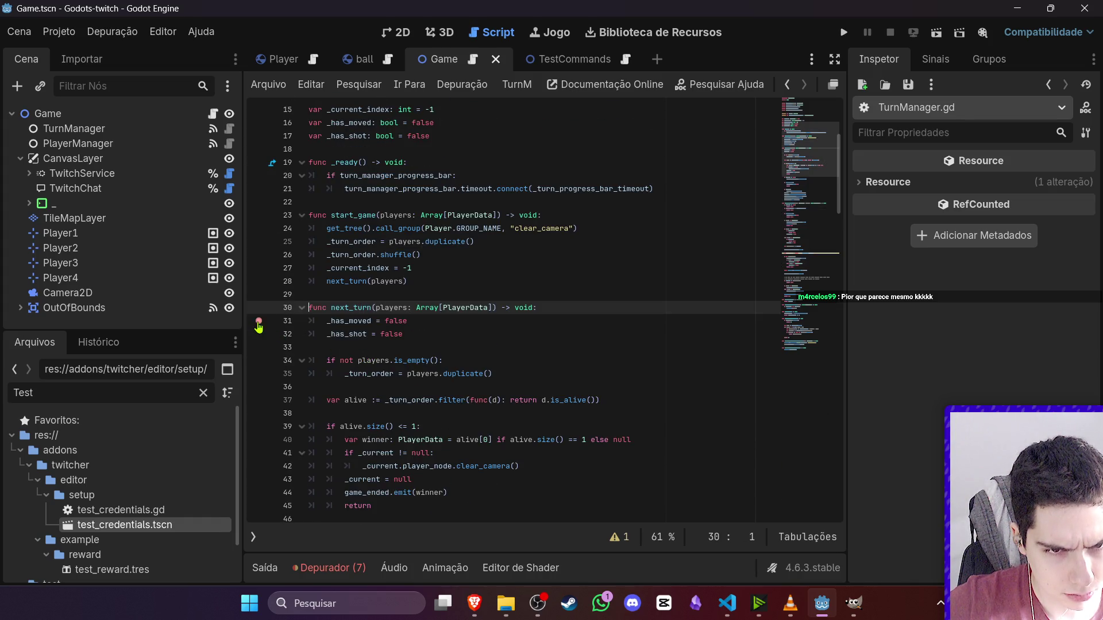
left_click(524, 269)
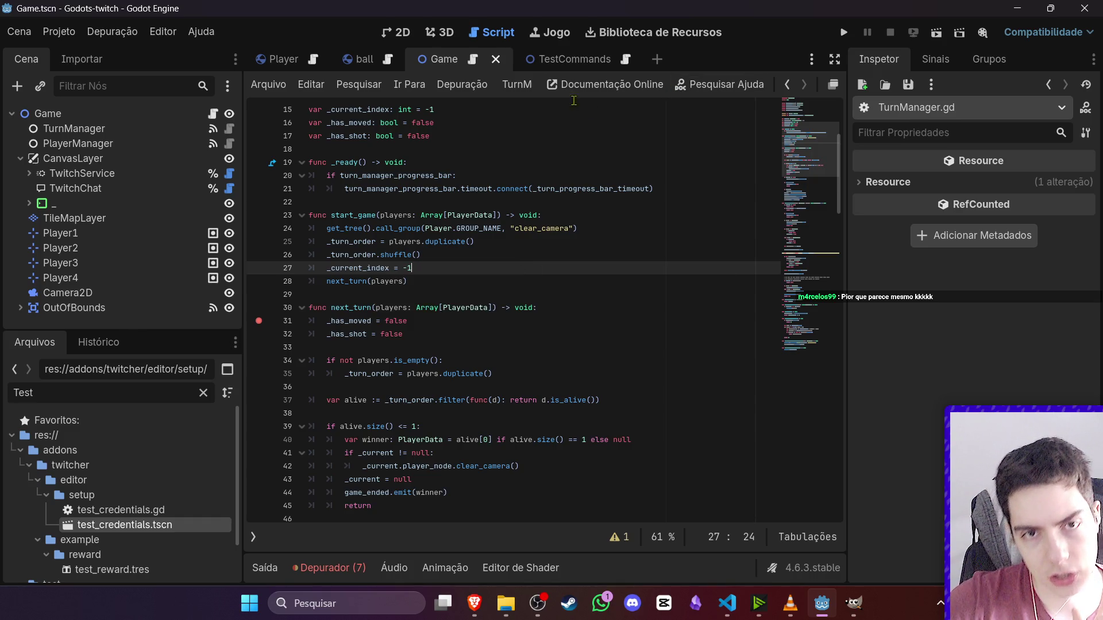
left_click(935, 34)
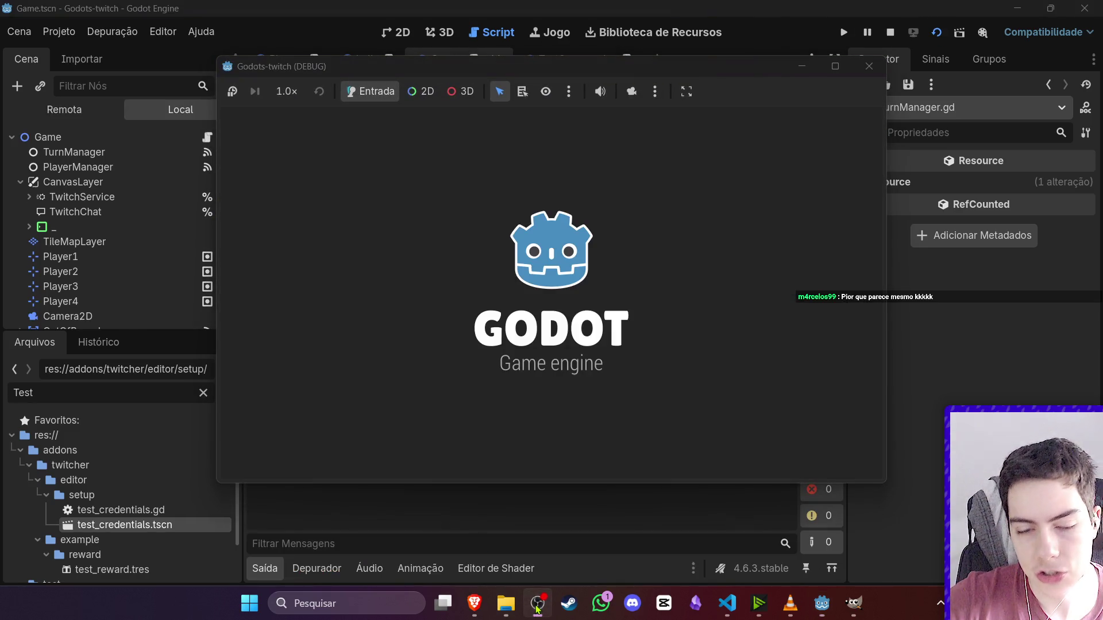
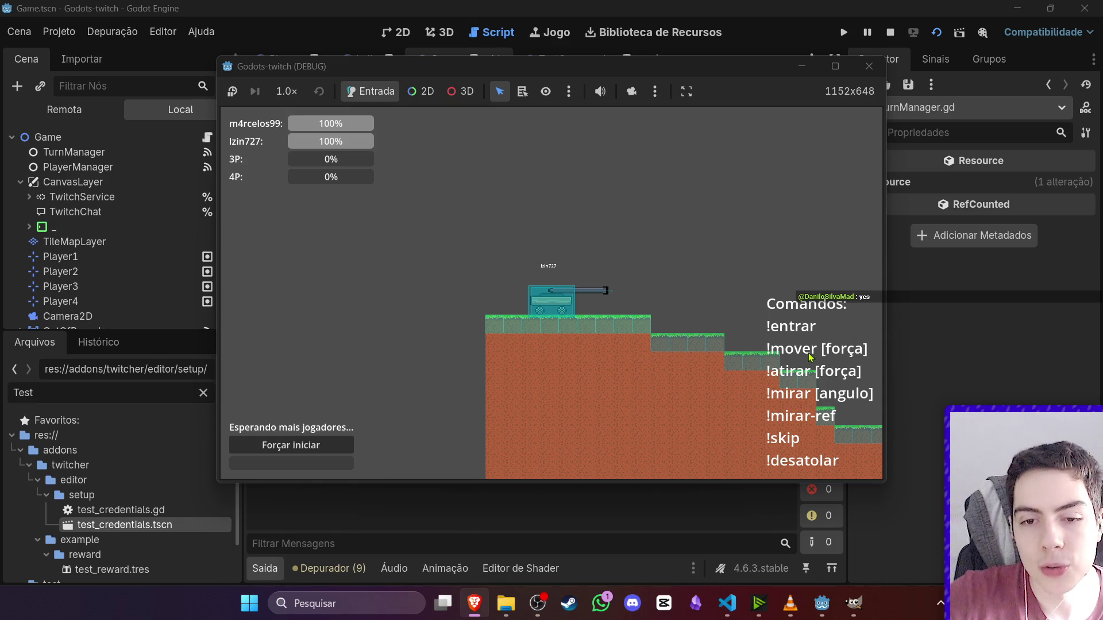
- Focus the game window and force-start the two-player match, stopping at the line 31 breakpoint
left_click(707, 316)
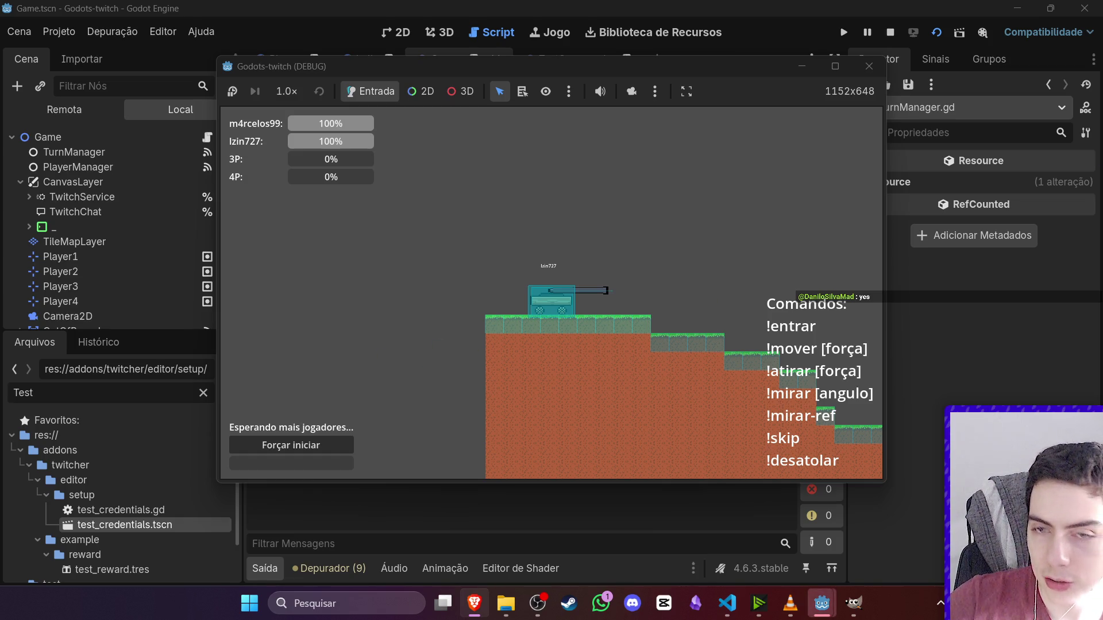
left_click(301, 449)
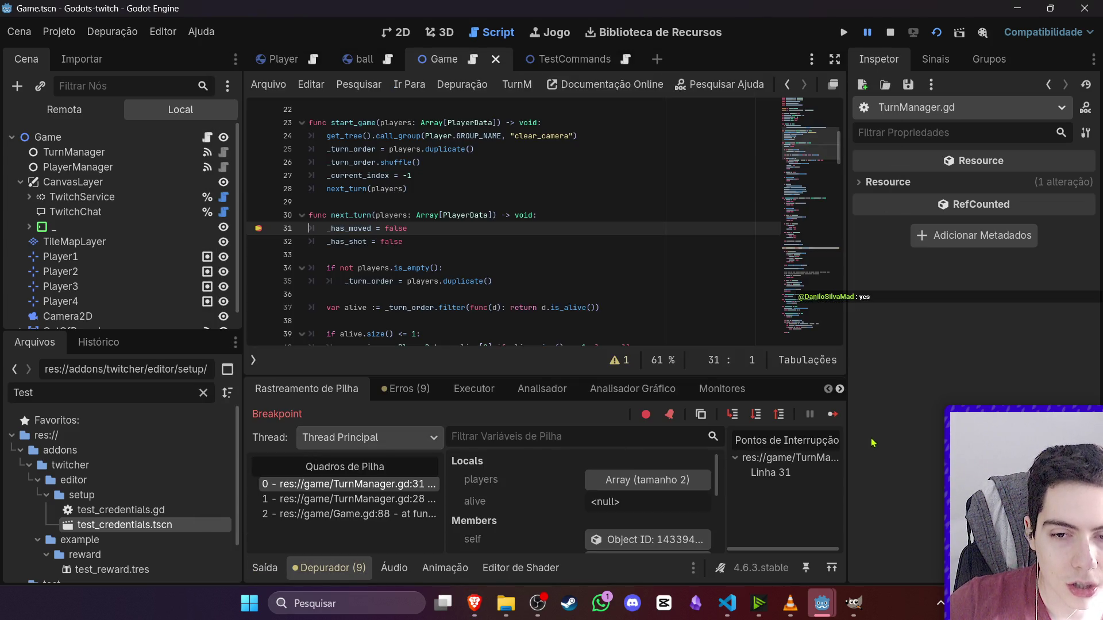
left_click(833, 414)
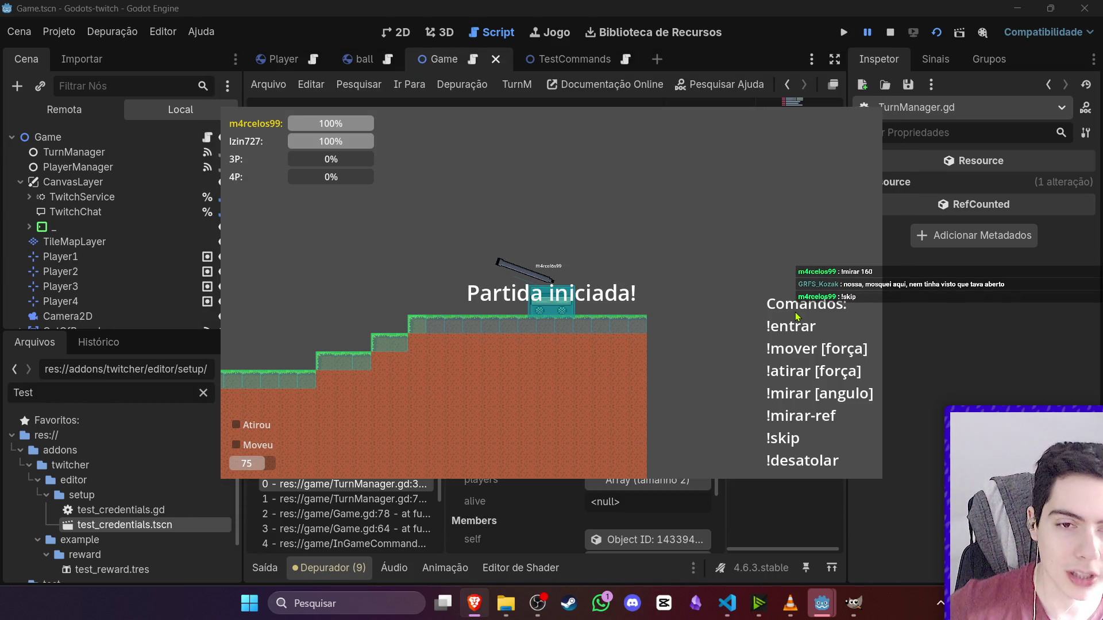
- Switch between the game and the paused editor, then scroll TurnManager.gd to next_turn's line 31
left_click(788, 5)
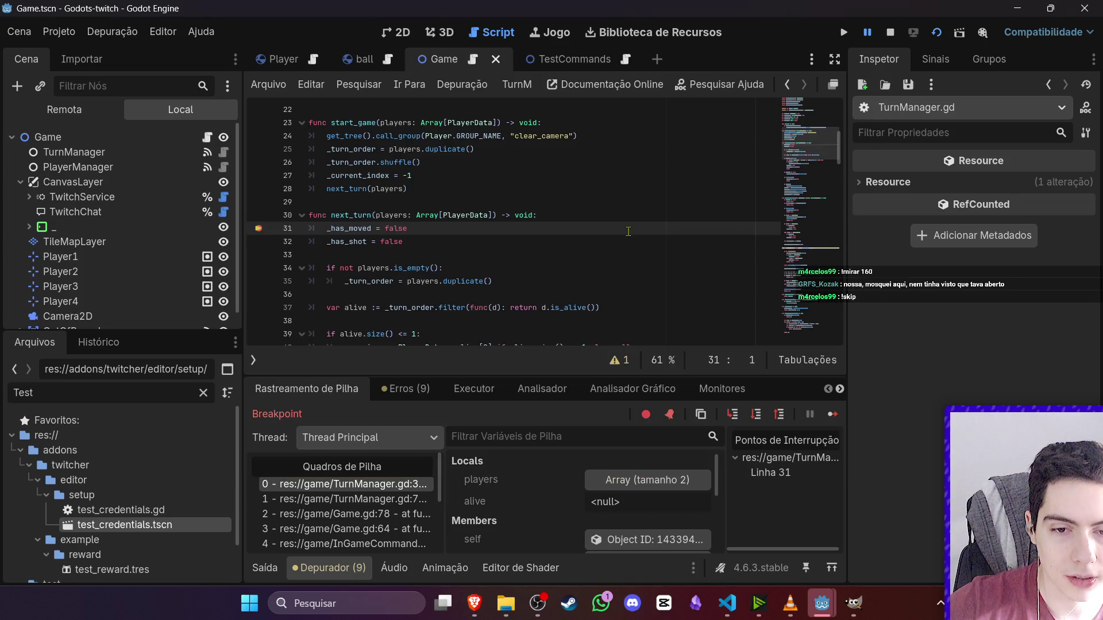
mouse_move(822, 603)
left_click(871, 561)
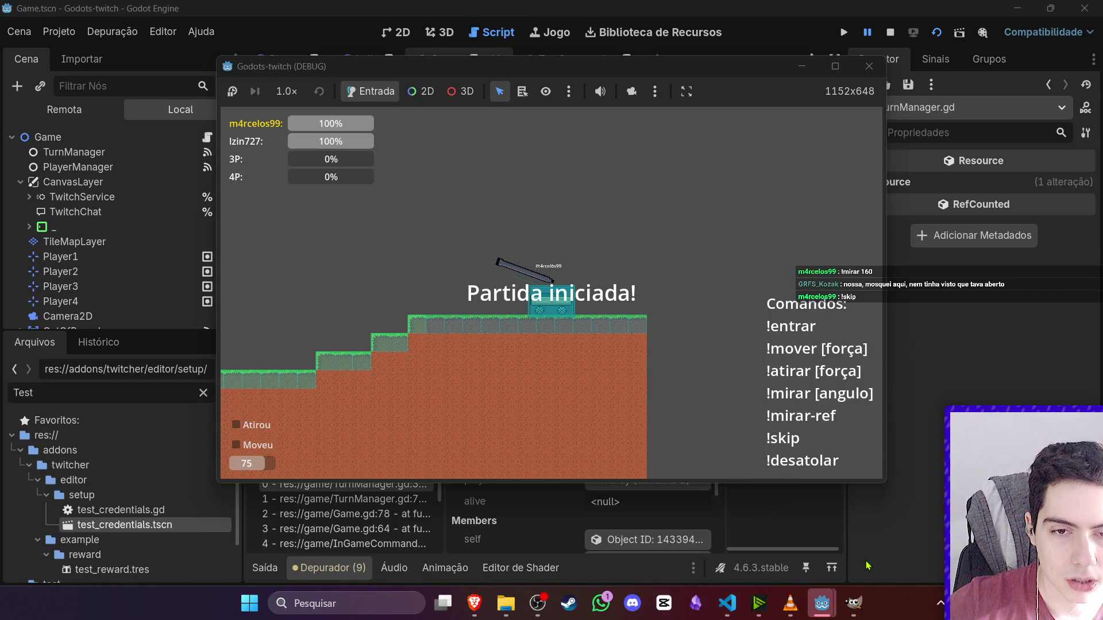
left_click(817, 5)
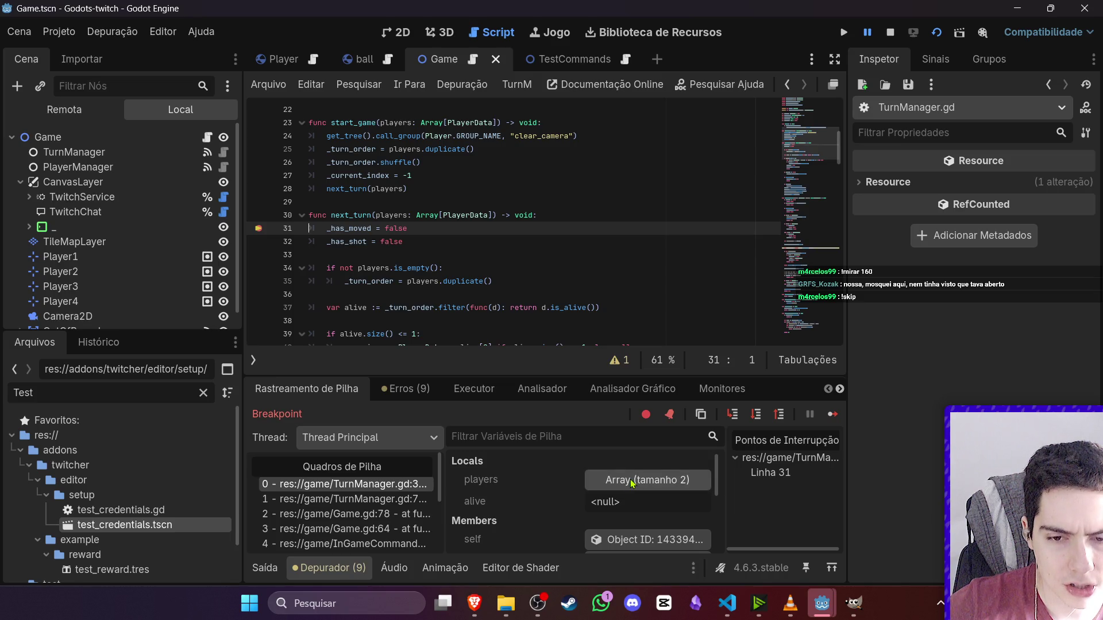
scroll(406, 243, "down", 2)
scroll(415, 255, "down", 1)
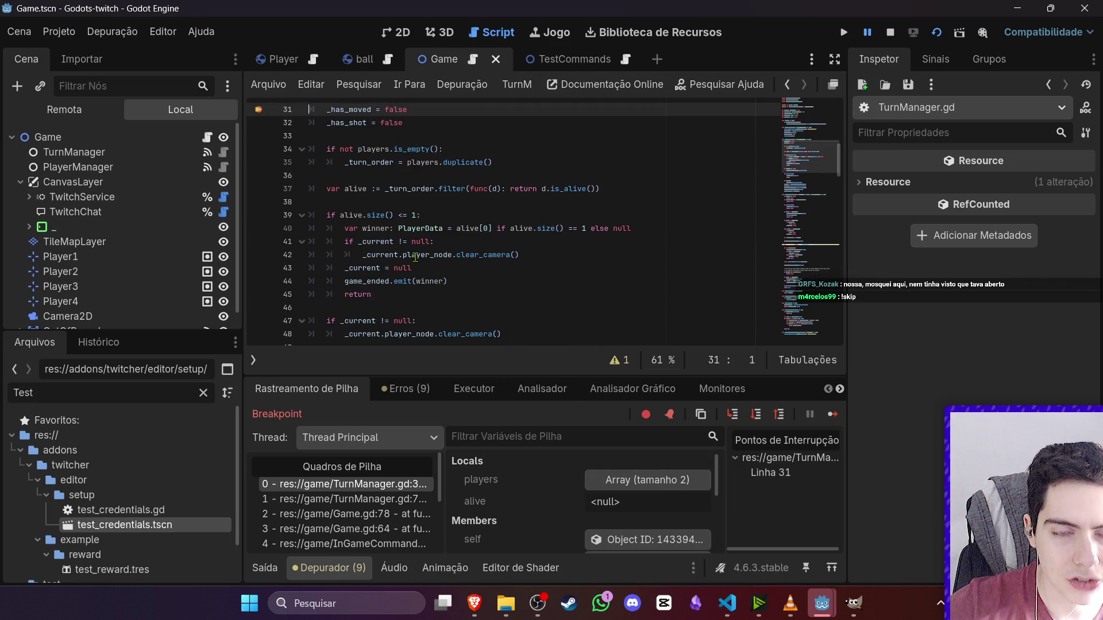
scroll(416, 262, "down", 2)
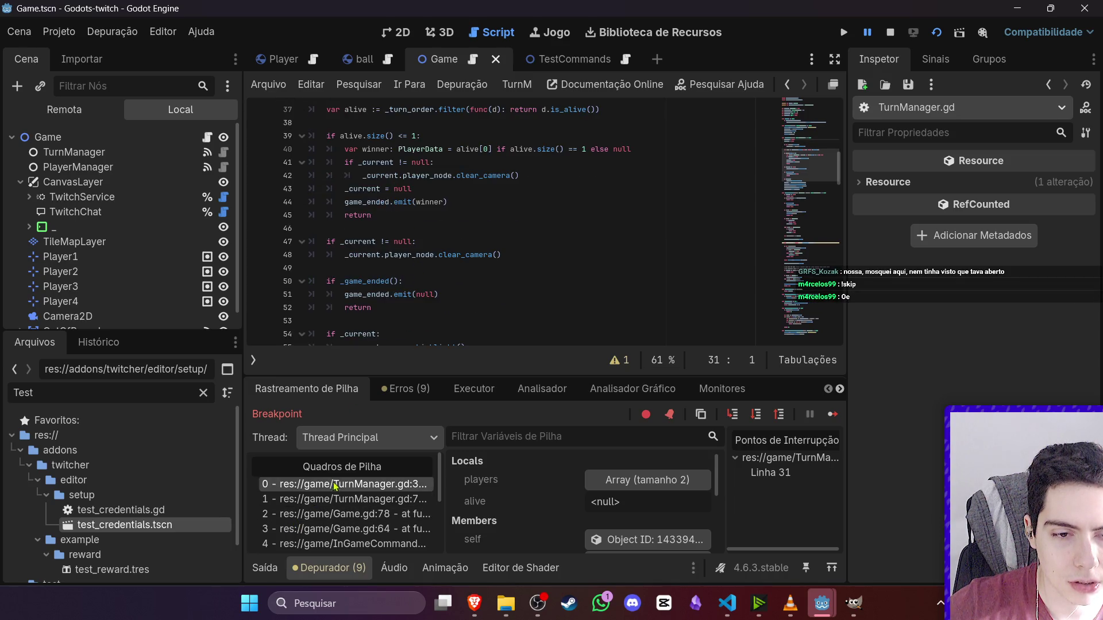
left_click(342, 499)
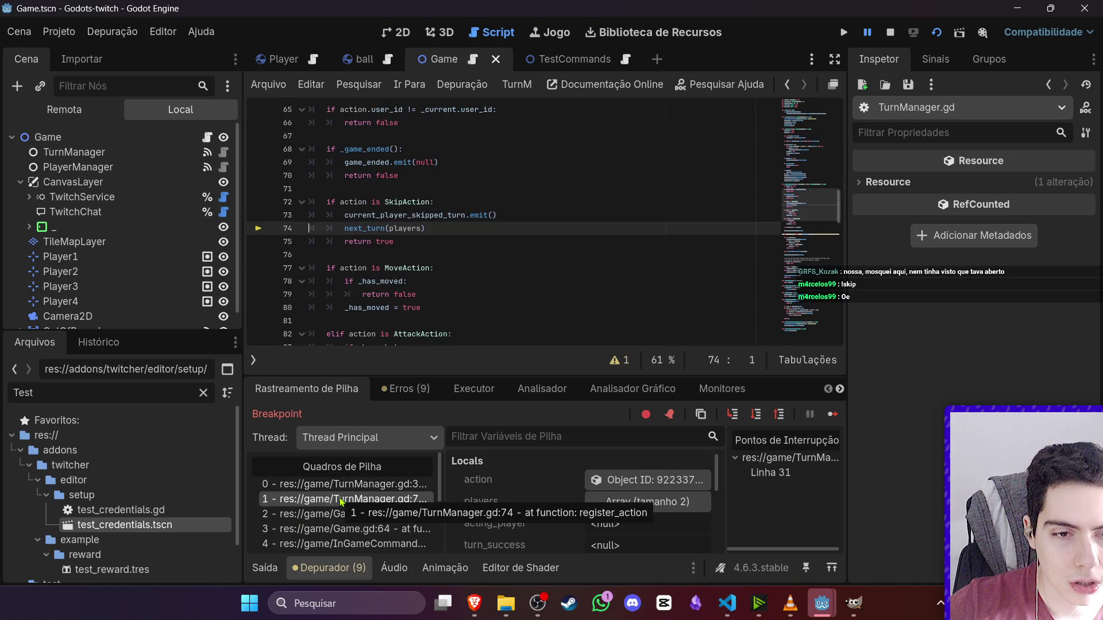
left_click(343, 485)
left_click(346, 514)
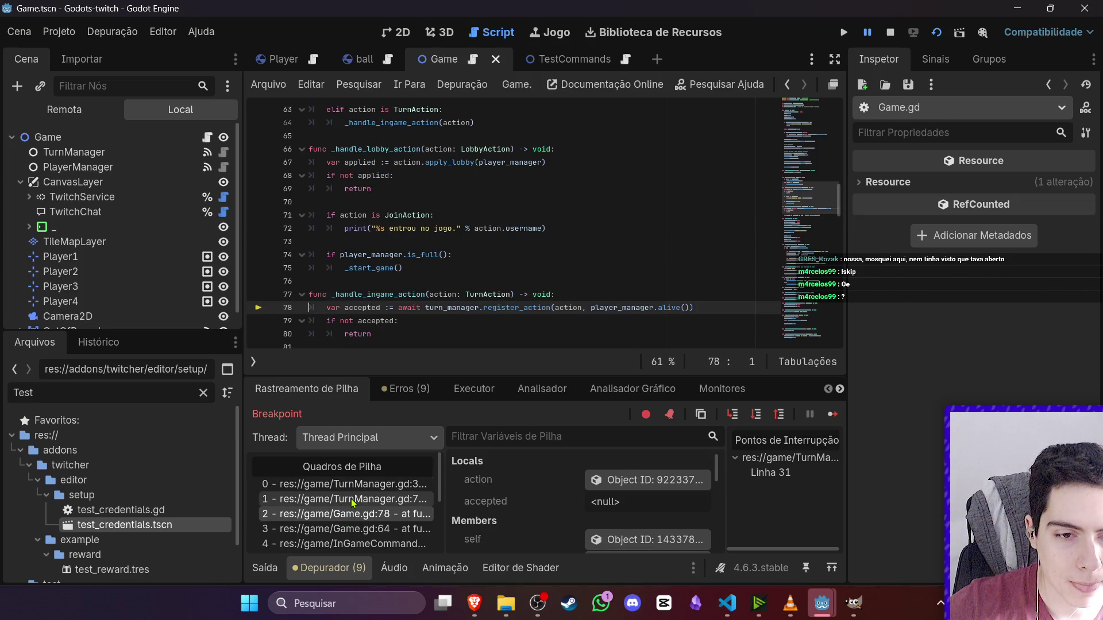
left_click(351, 500)
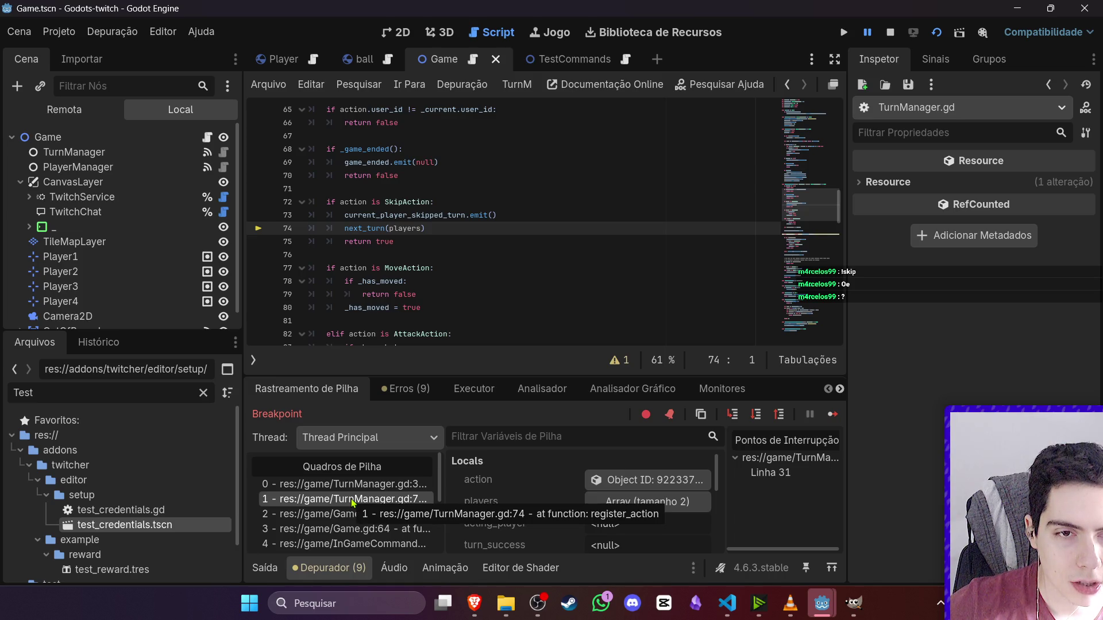
left_click(347, 484)
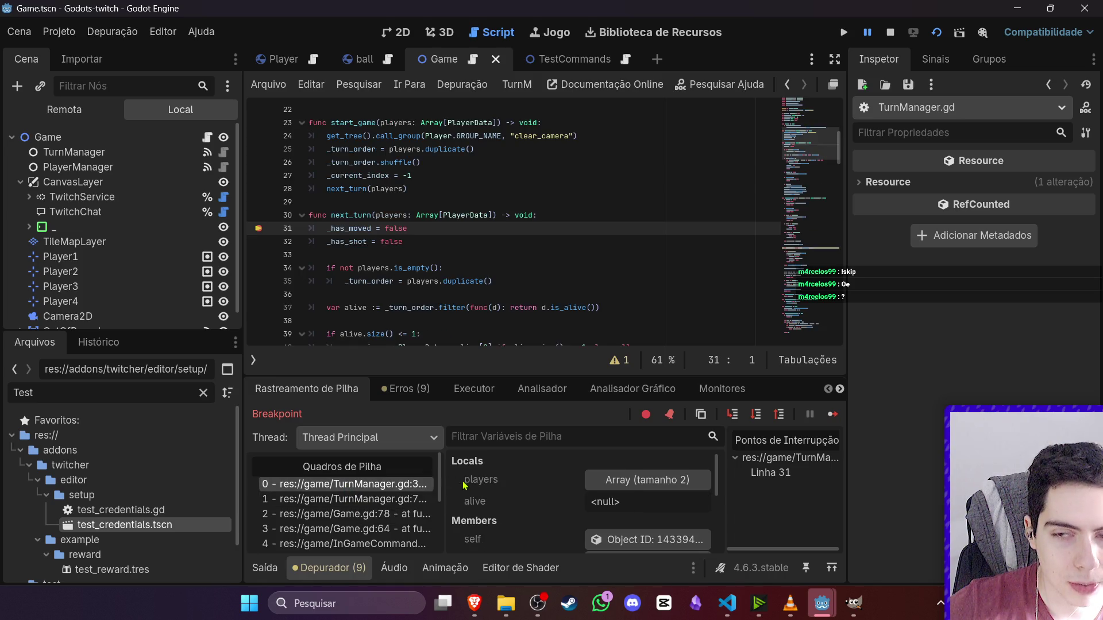
left_click(758, 416)
- Step over the empty-players check and _turn_order copy to reach the alive filter on line 37
left_click(758, 416)
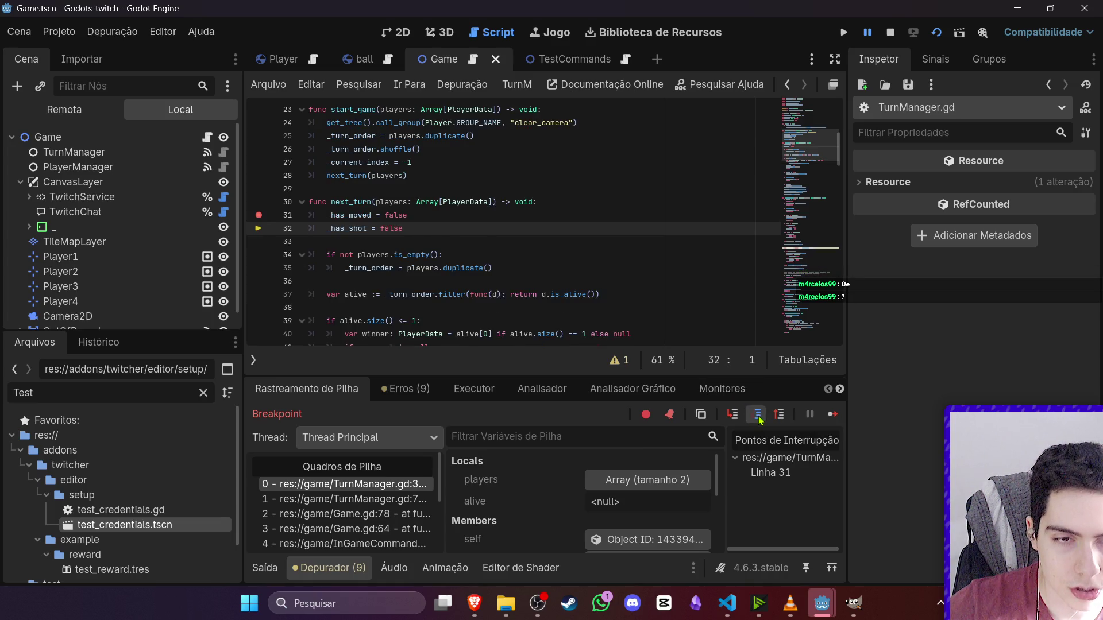
left_click(758, 418)
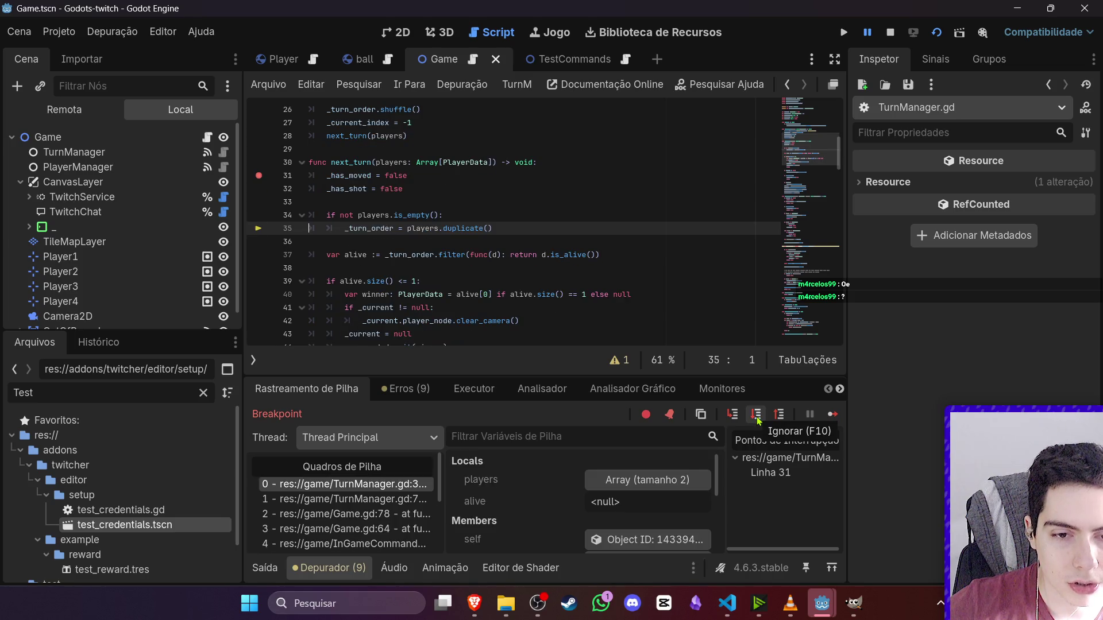
left_click(758, 420)
scroll(637, 506, "down", 5)
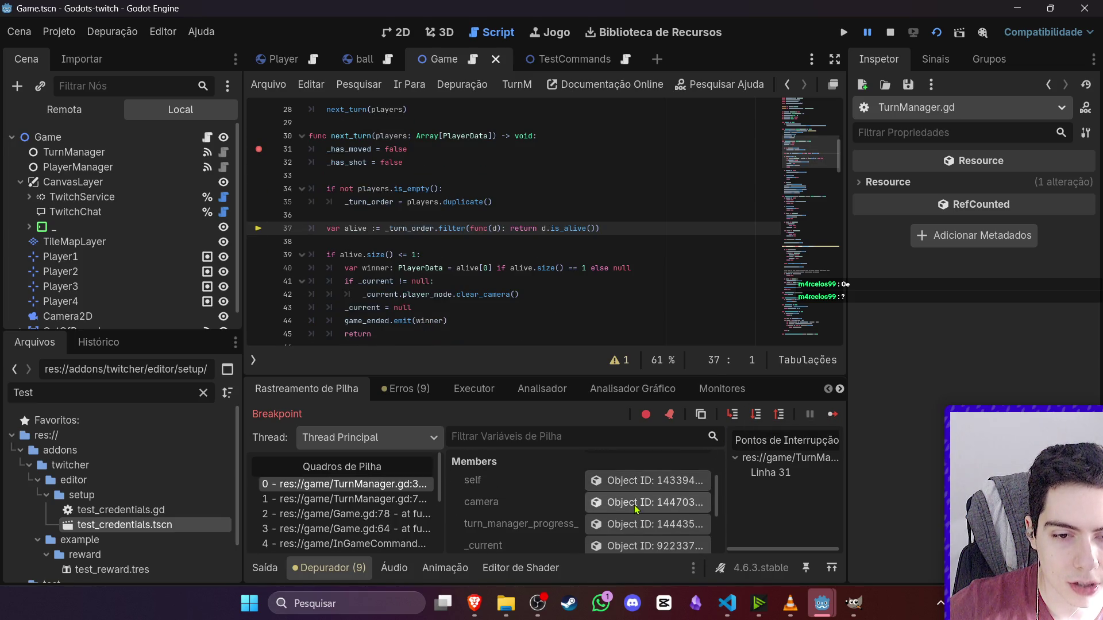
scroll(638, 509, "down", 1)
- Expand _turn_order's two entries, inspect the first player's data, and select the Game node
left_click(645, 508)
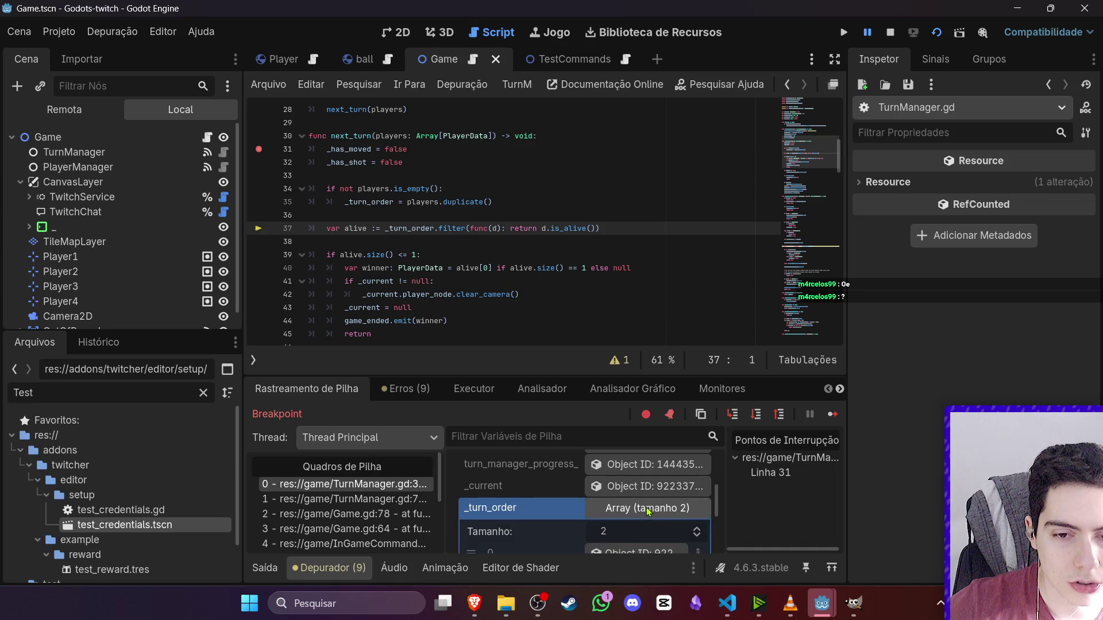
left_click(645, 495)
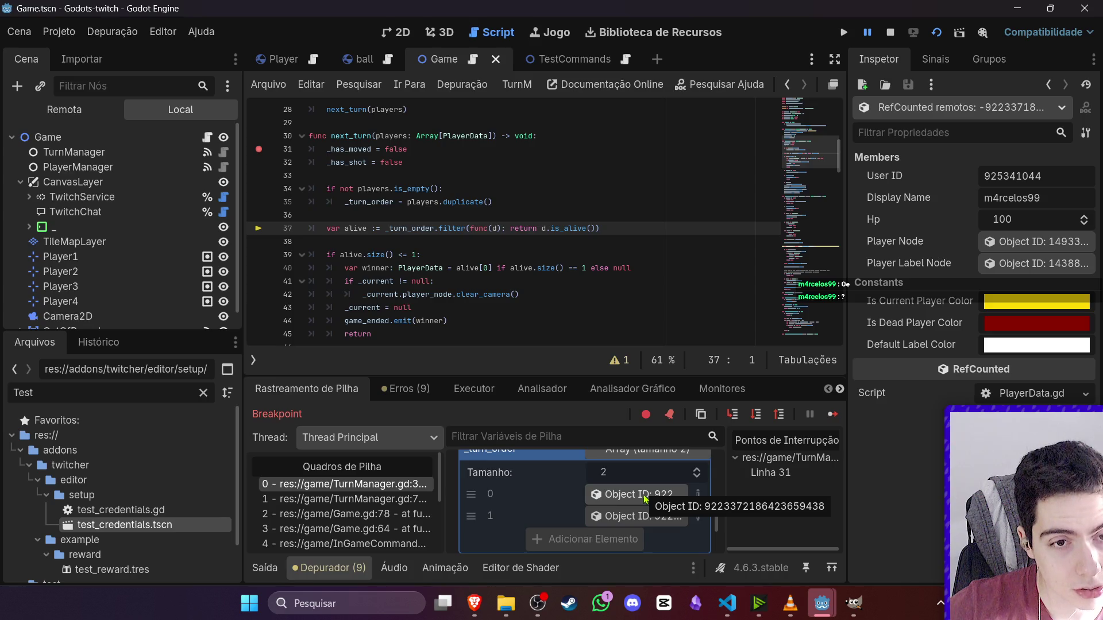
scroll(595, 316, "down", 3)
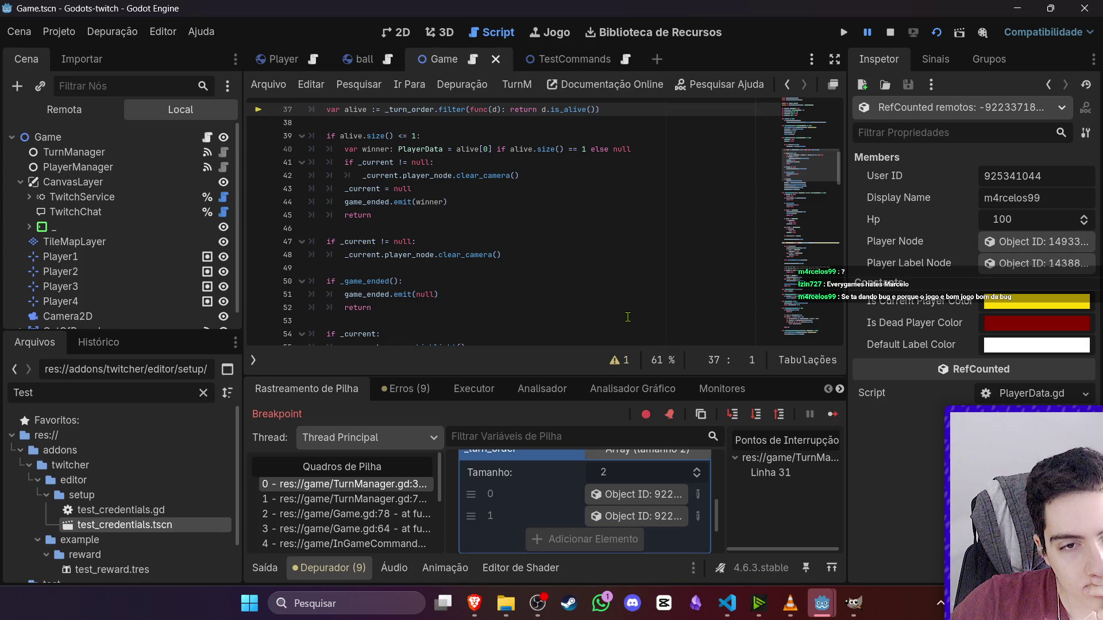
scroll(630, 315, "up", 8)
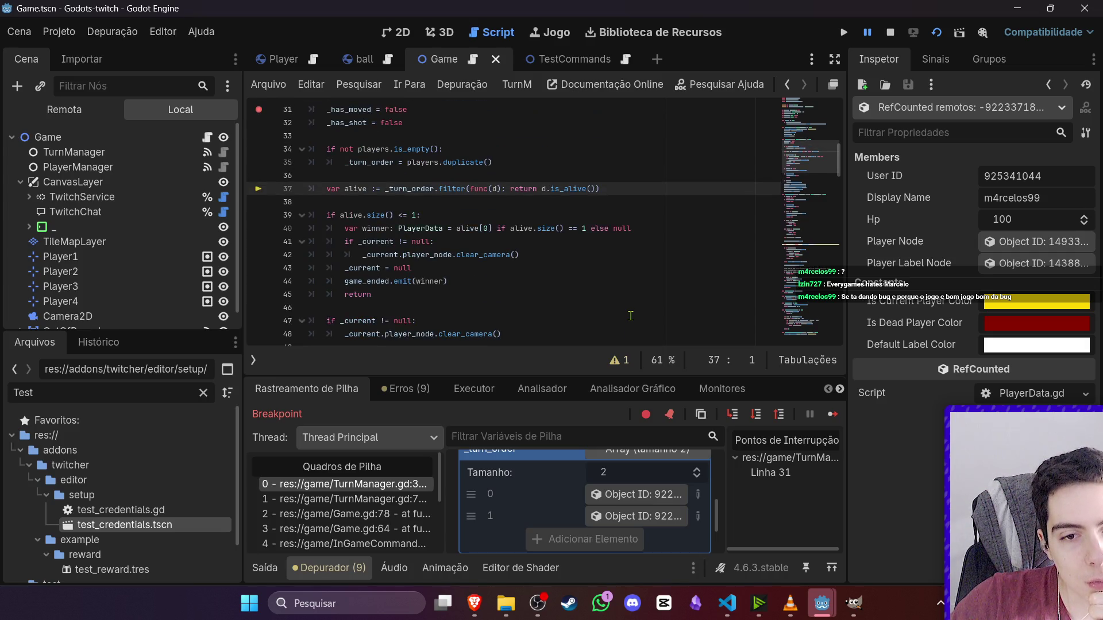
left_click(208, 138)
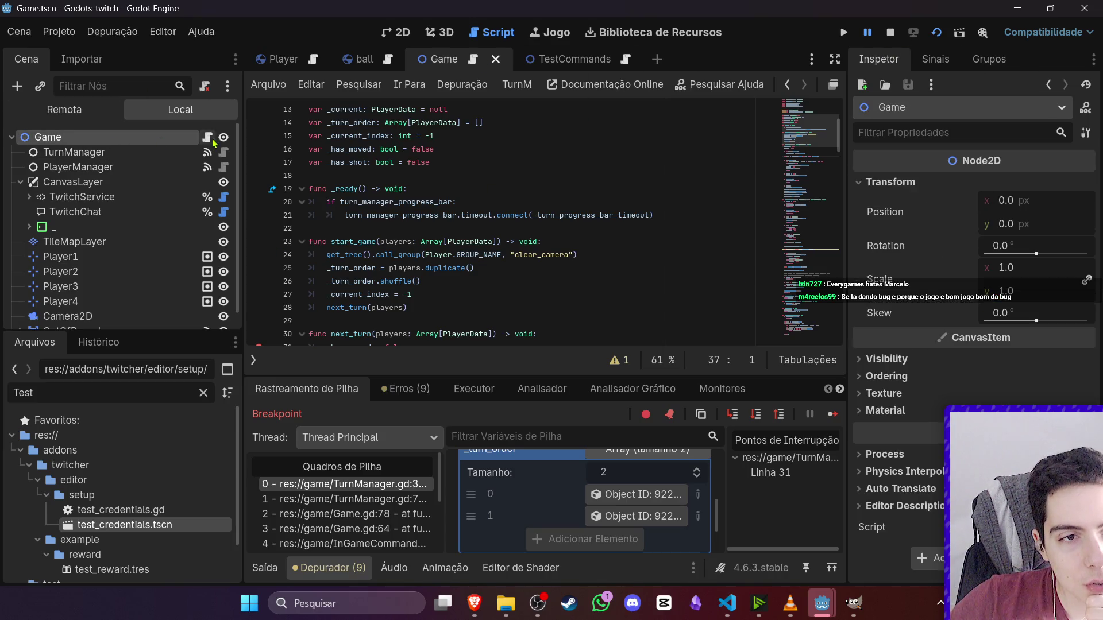
- Open Game.gd and search 'Partid' to find the show_warning_label call on line 91
left_click(423, 214)
key("ctrl+f")
type("Partid")
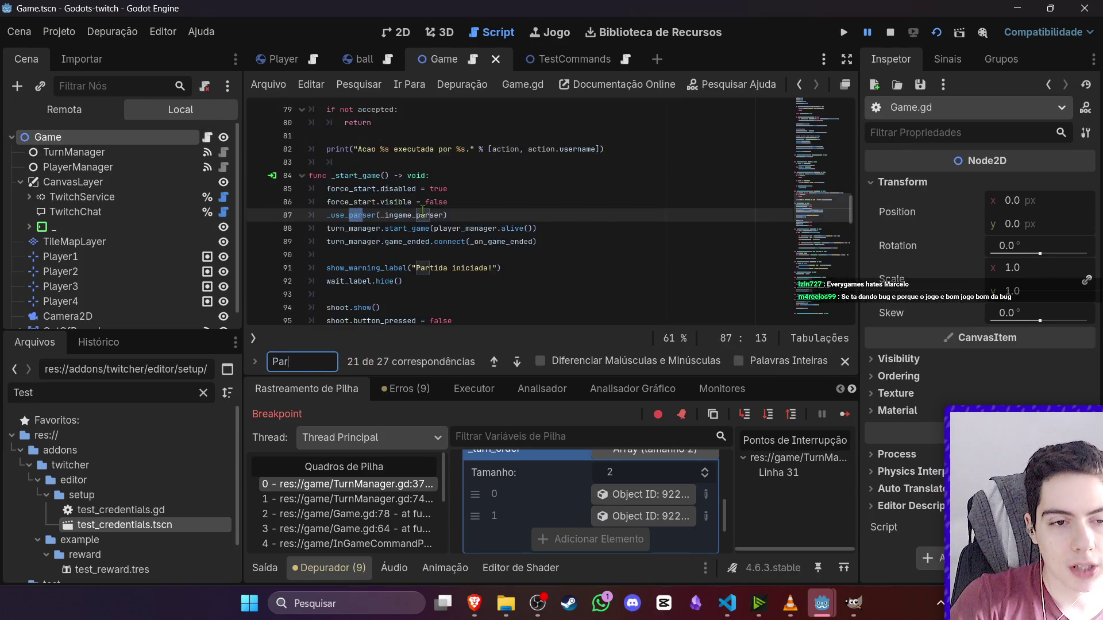
double_click(376, 217)
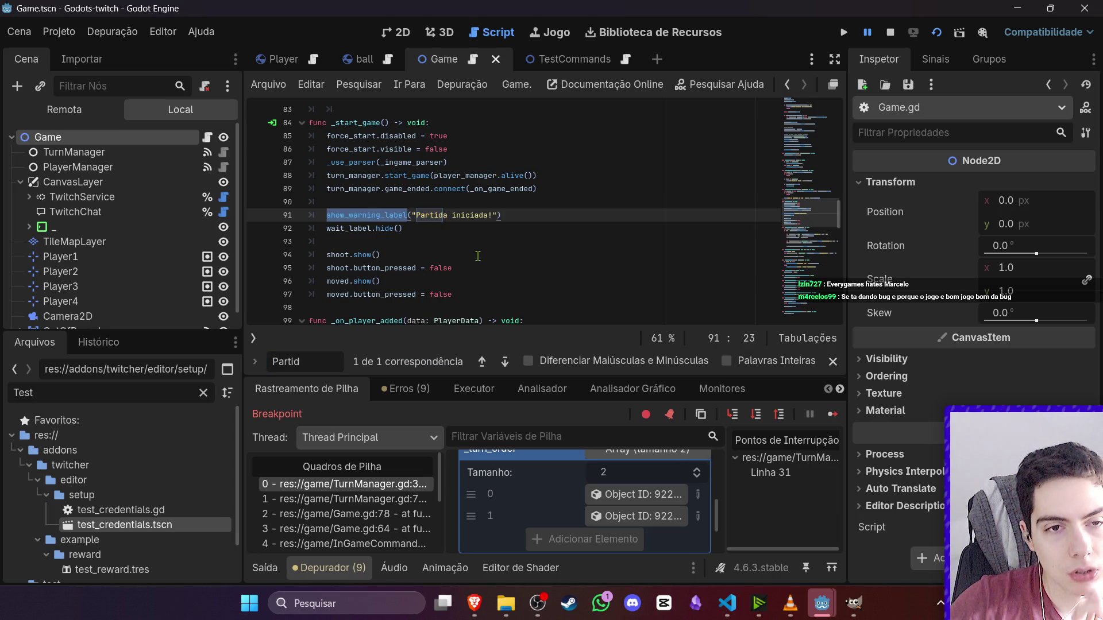
- Locate and select the _start_game function on line 84, then stop the running game
scroll(478, 256, "up", 1)
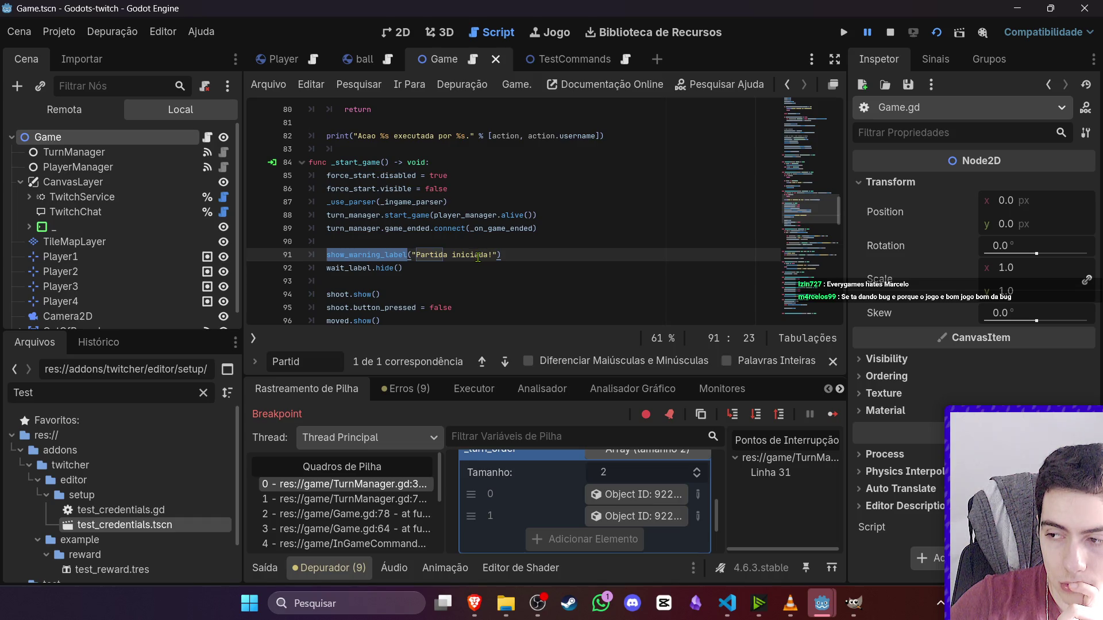
scroll(468, 276, "up", 1)
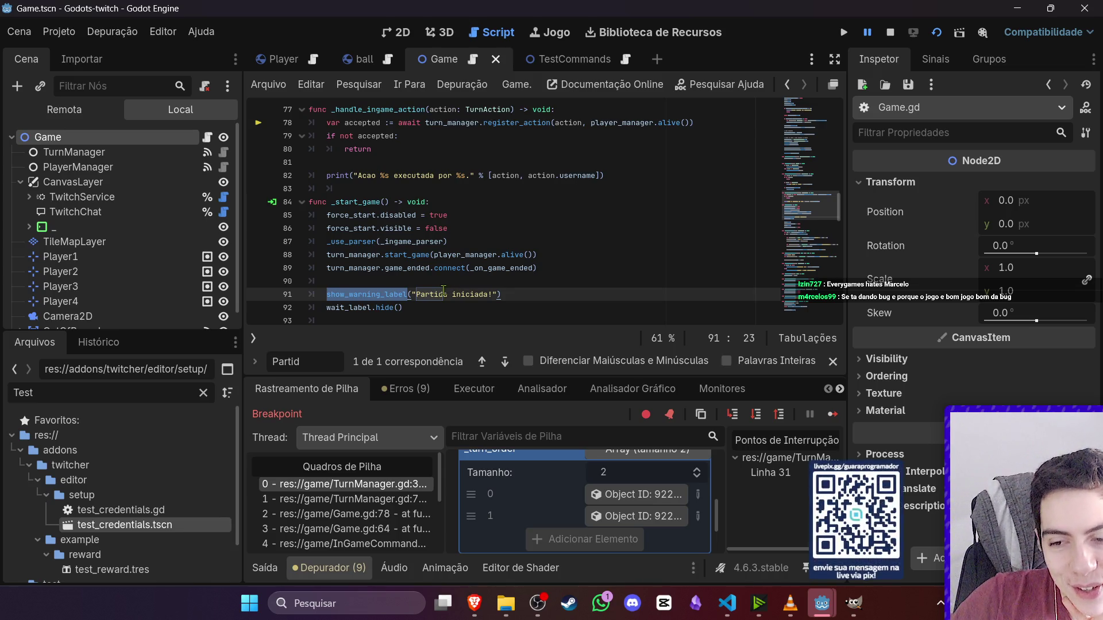
scroll(413, 276, "up", 4)
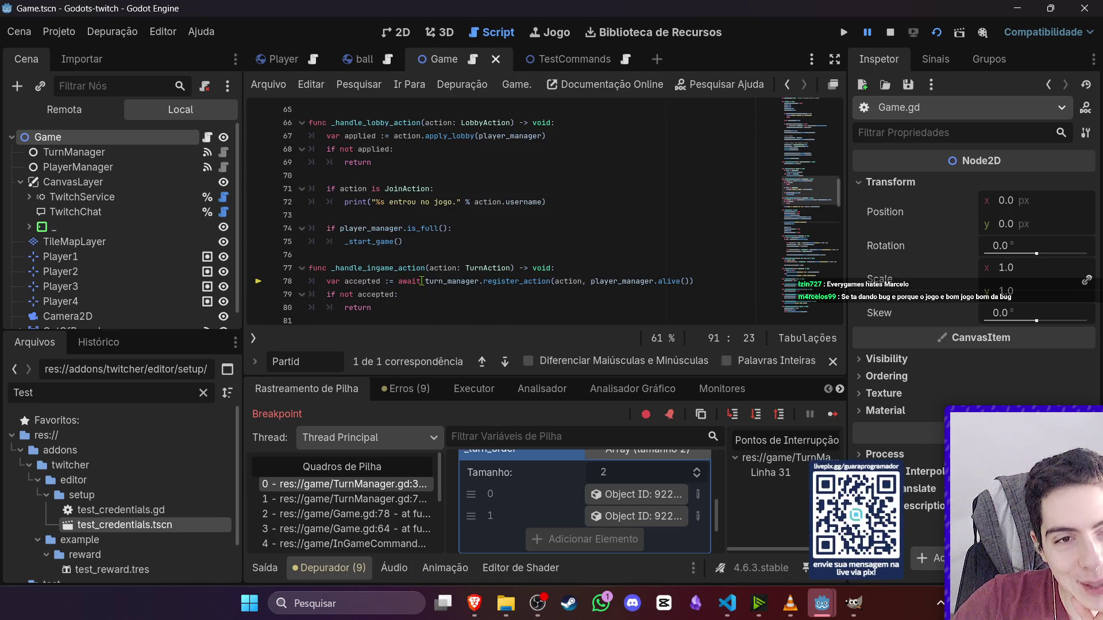
scroll(422, 281, "down", 3)
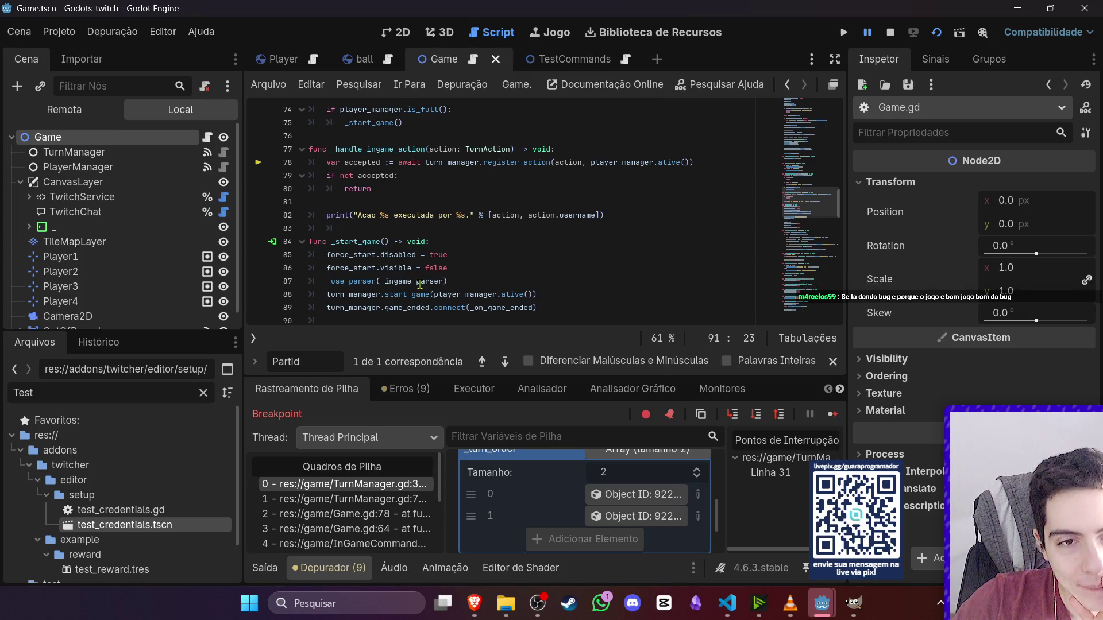
scroll(425, 288, "down", 3)
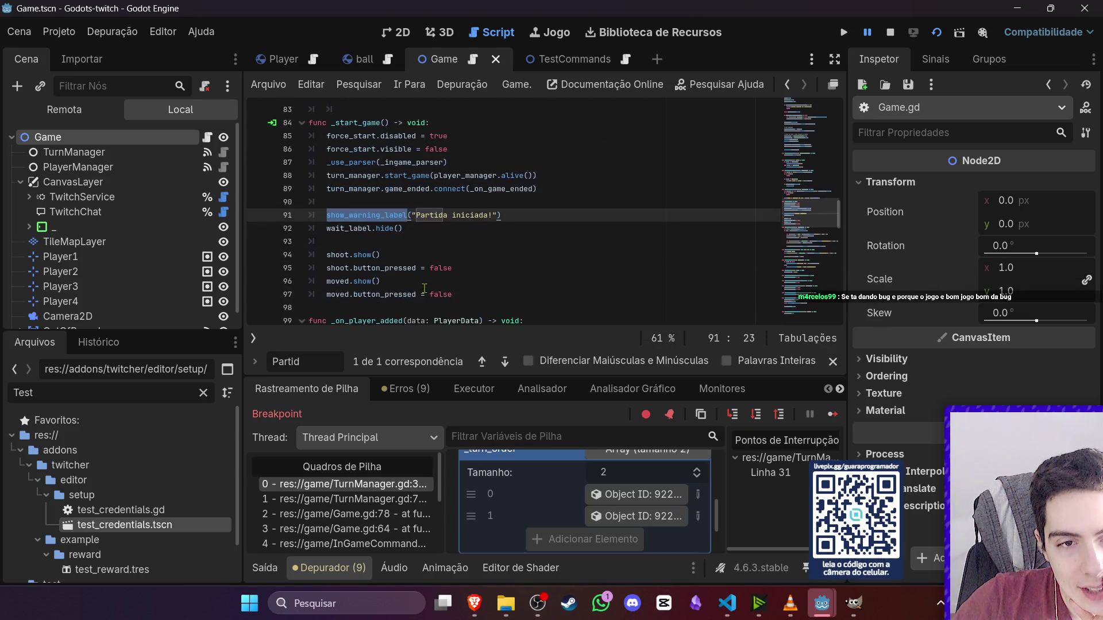
left_click(359, 123)
double_click(359, 123)
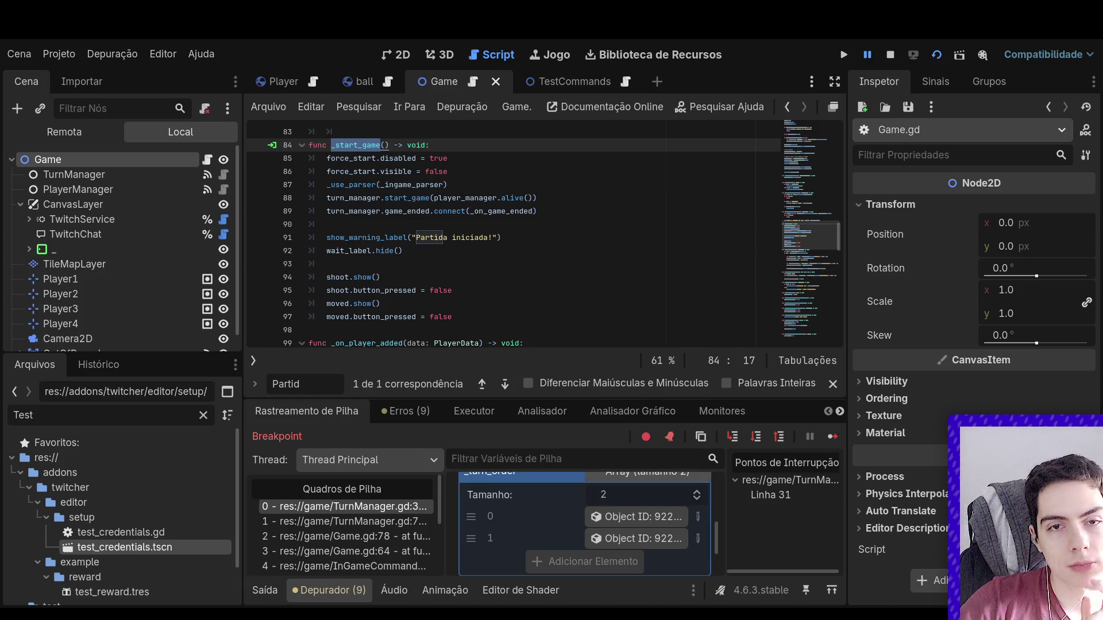
left_click(523, 343)
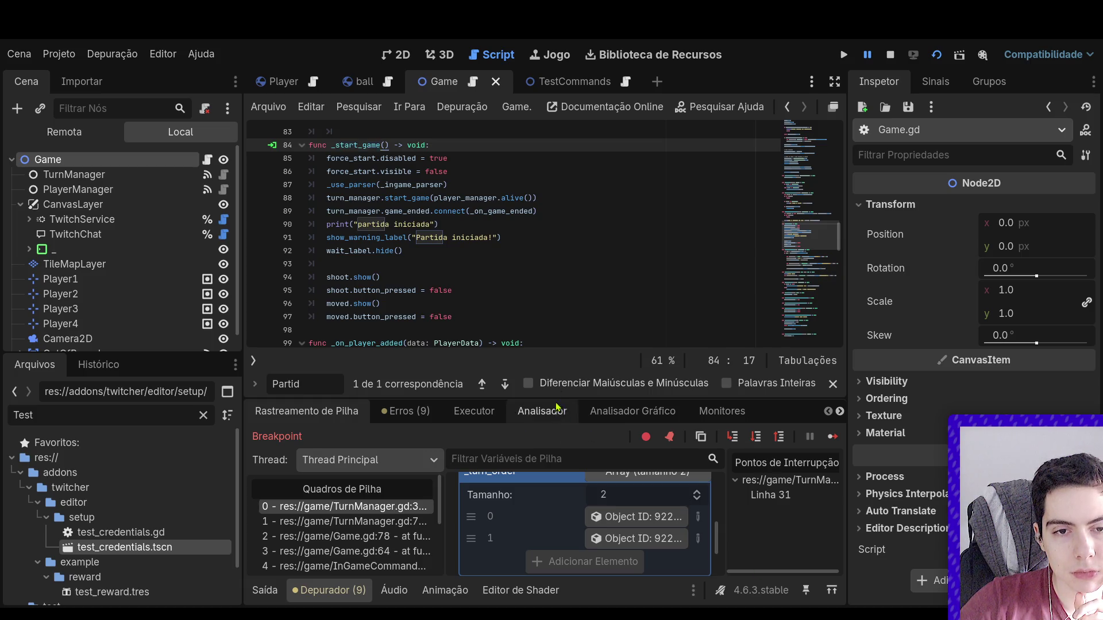
- Stop the game, run the current scene again, and restart it
left_click(891, 55)
left_click(945, 56)
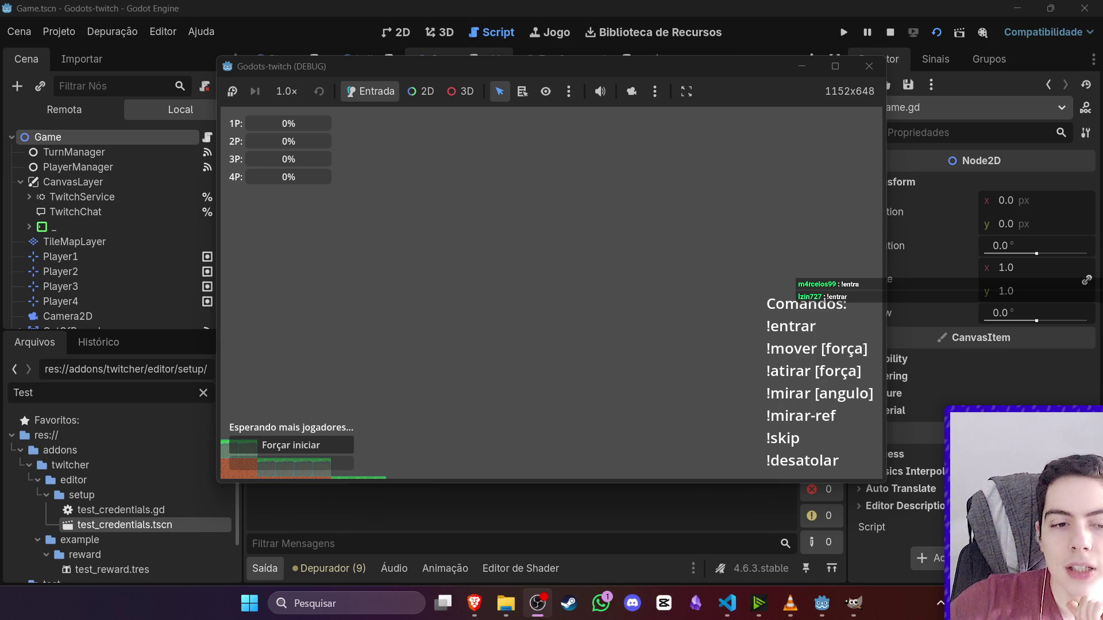
left_click(936, 32)
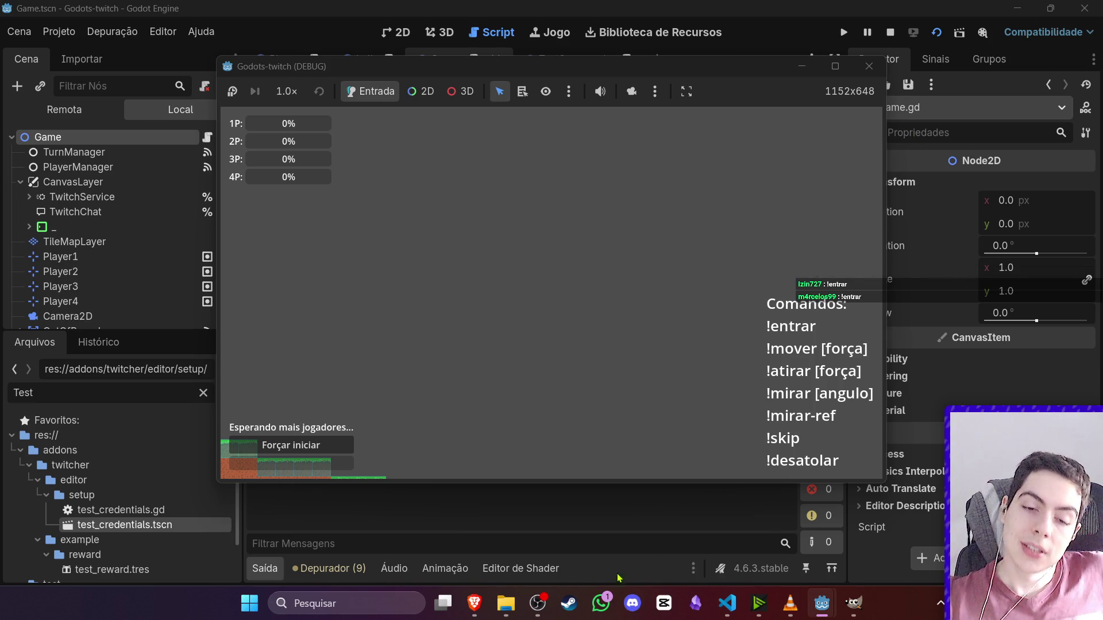
- Switch to another window and stop the running game, returning to Game.gd
left_click(538, 603)
left_click(869, 66)
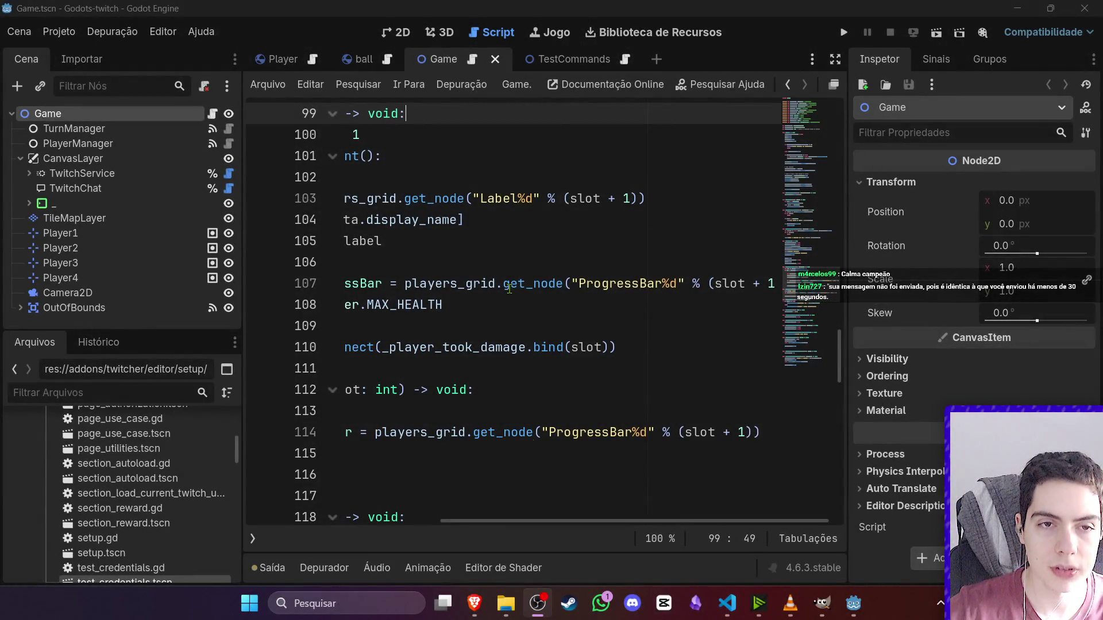
- Scroll the script left and run the game scene again with F6
scroll(513, 294, "left", 2)
scroll(513, 294, "left", 3)
key("F6")
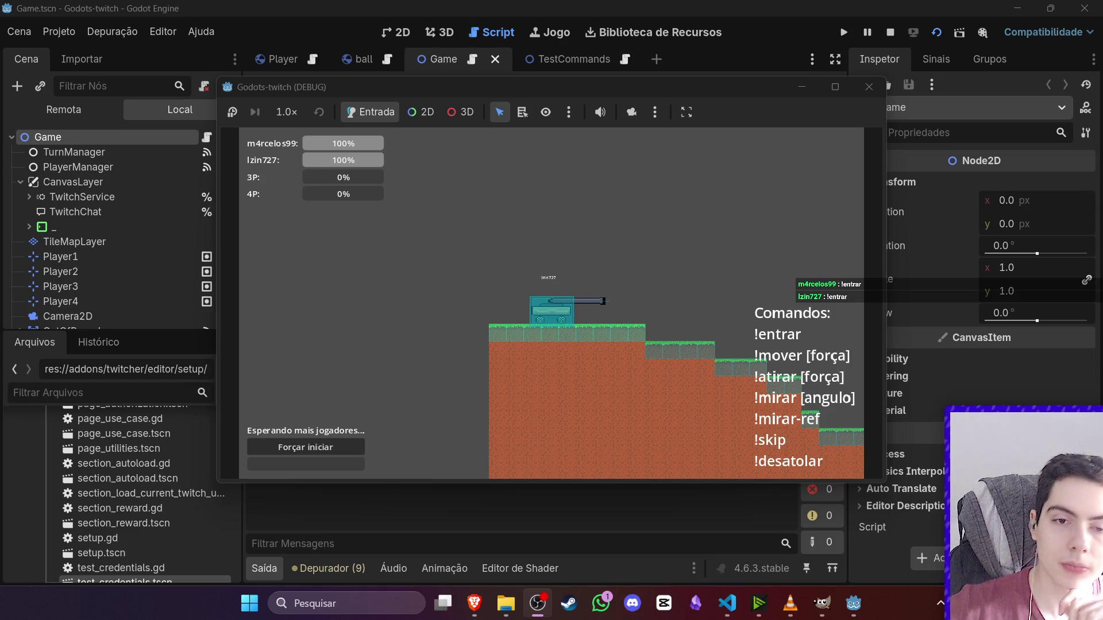
- Force-start the match and return to the editor to read the Output log
left_click(304, 453)
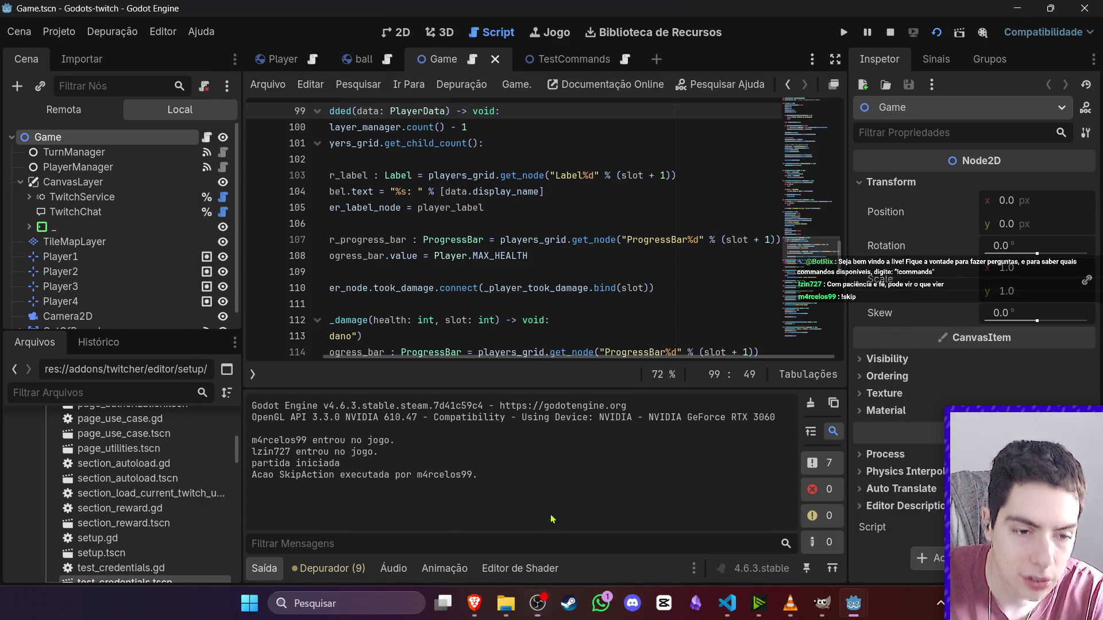
left_click(553, 522)
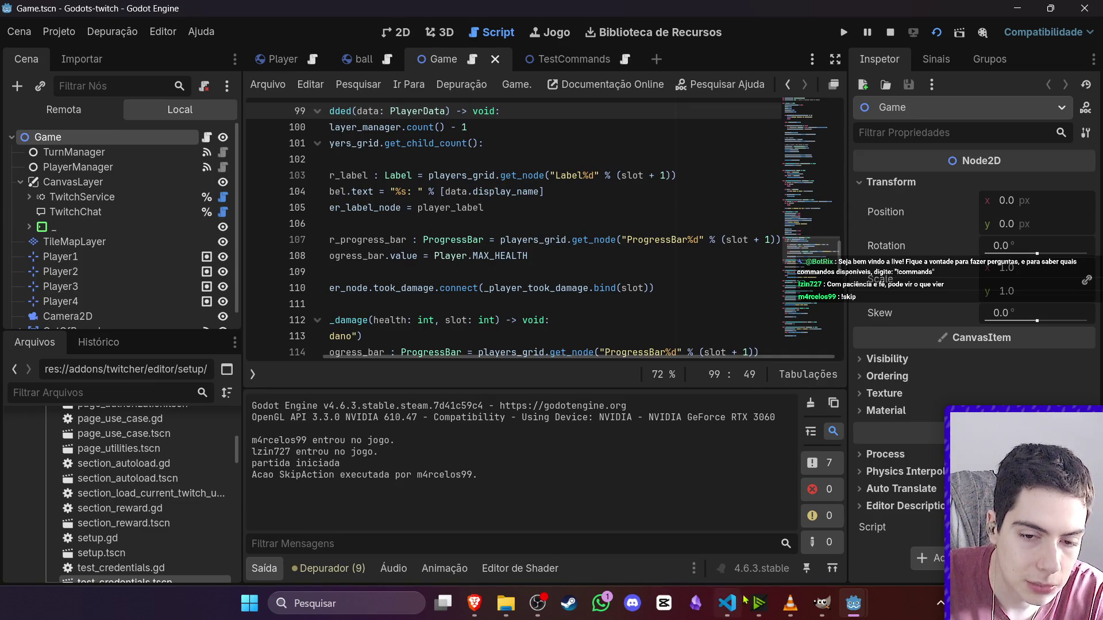
- Bring the Godots-twitch (DEBUG) game window forward from its taskbar thumbnail
mouse_move(853, 603)
left_click(885, 569)
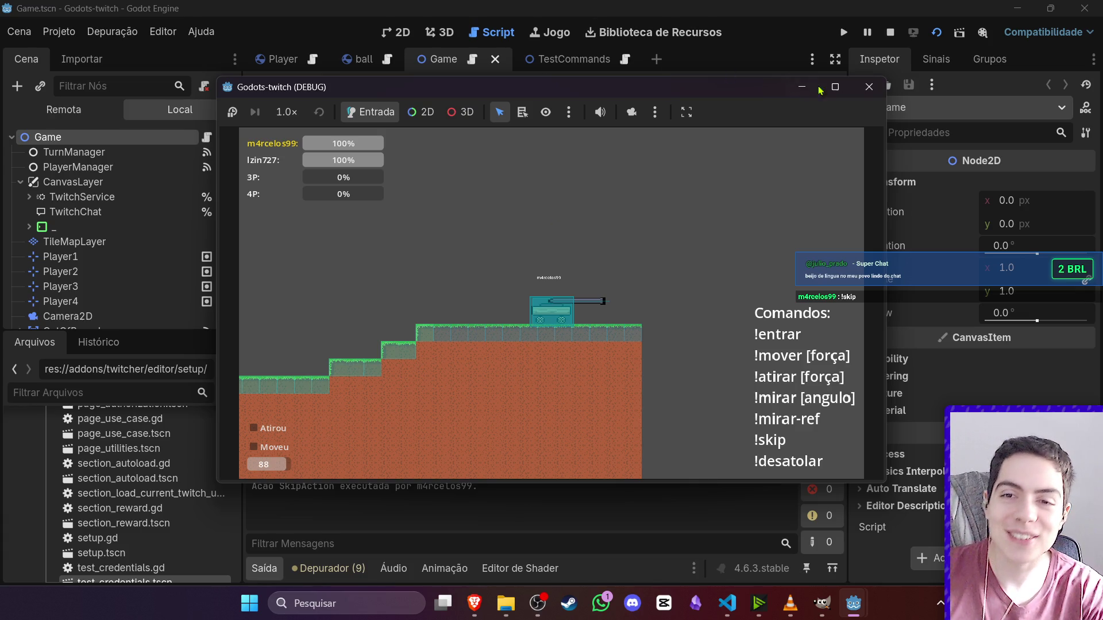
- Close the Godots-twitch (DEBUG) window and select ProgressBar on line 107 of Game.gd
left_click(869, 86)
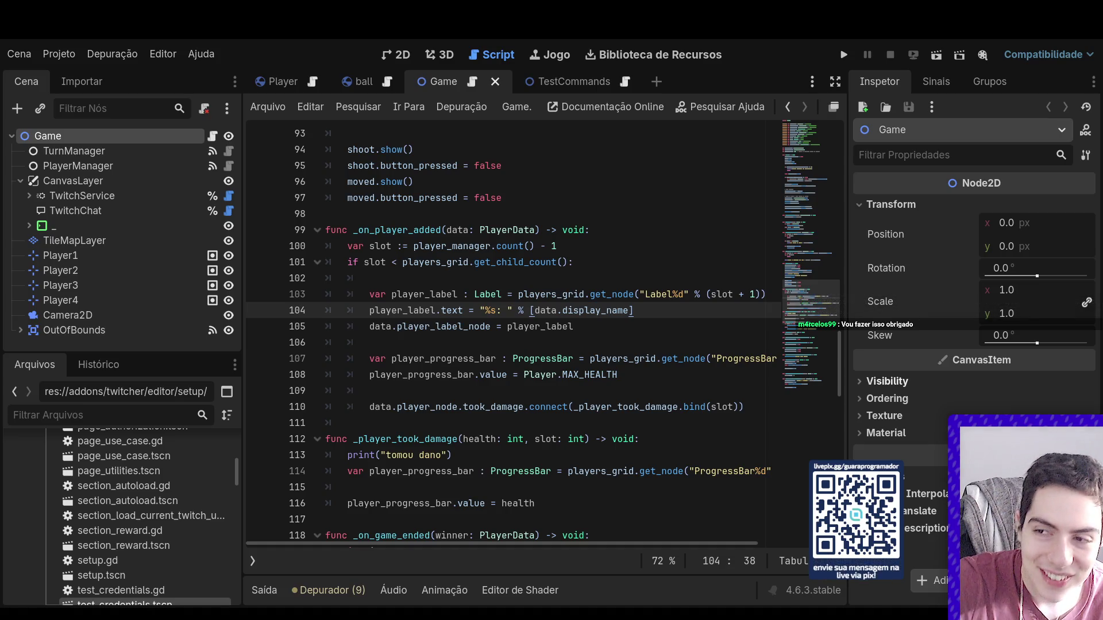
double_click(752, 358)
- Place the caret at the end of line 105 in _on_player_added, then switch to TurnManager.gd
left_click(565, 327)
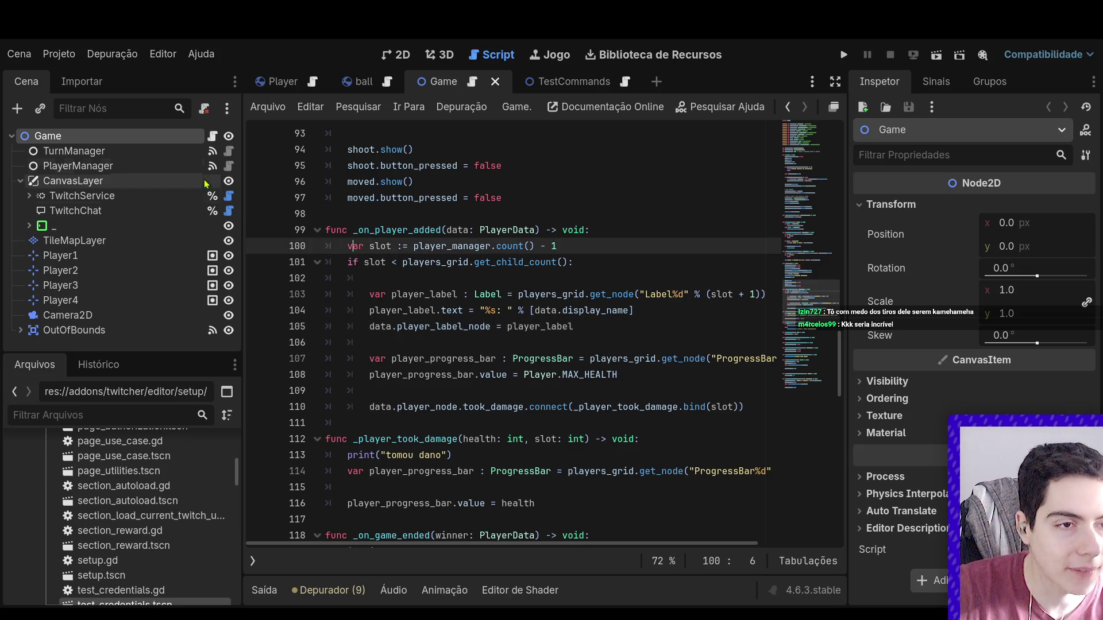
left_click(229, 151)
- Scroll to next_turn in TurnManager.gd and review the _has_shot resets
scroll(594, 407, "down", 2)
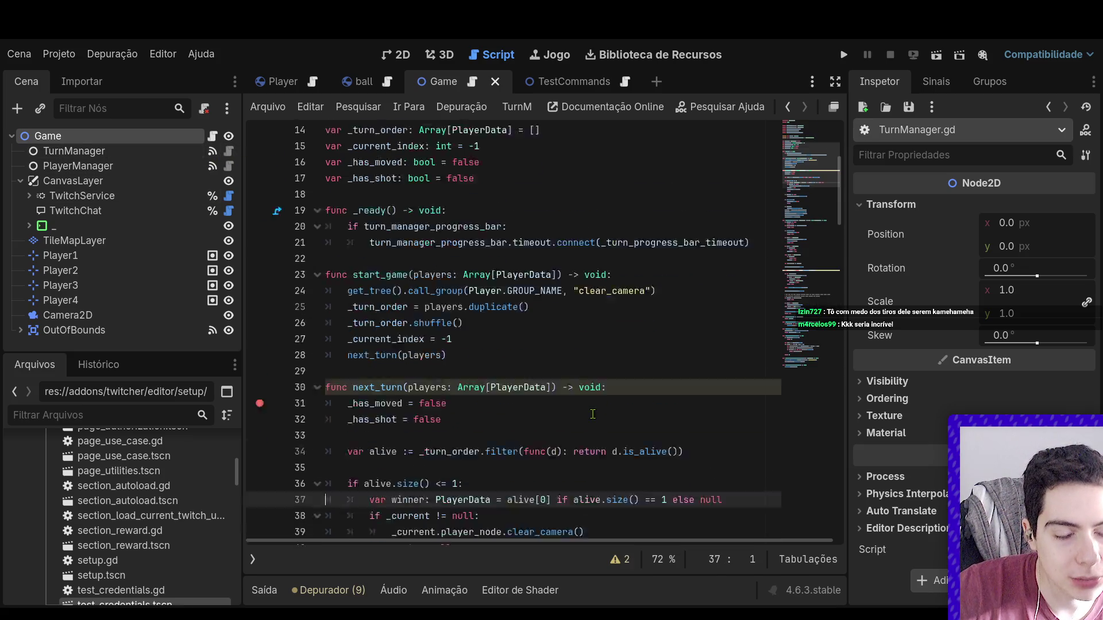
scroll(428, 380, "down", 2)
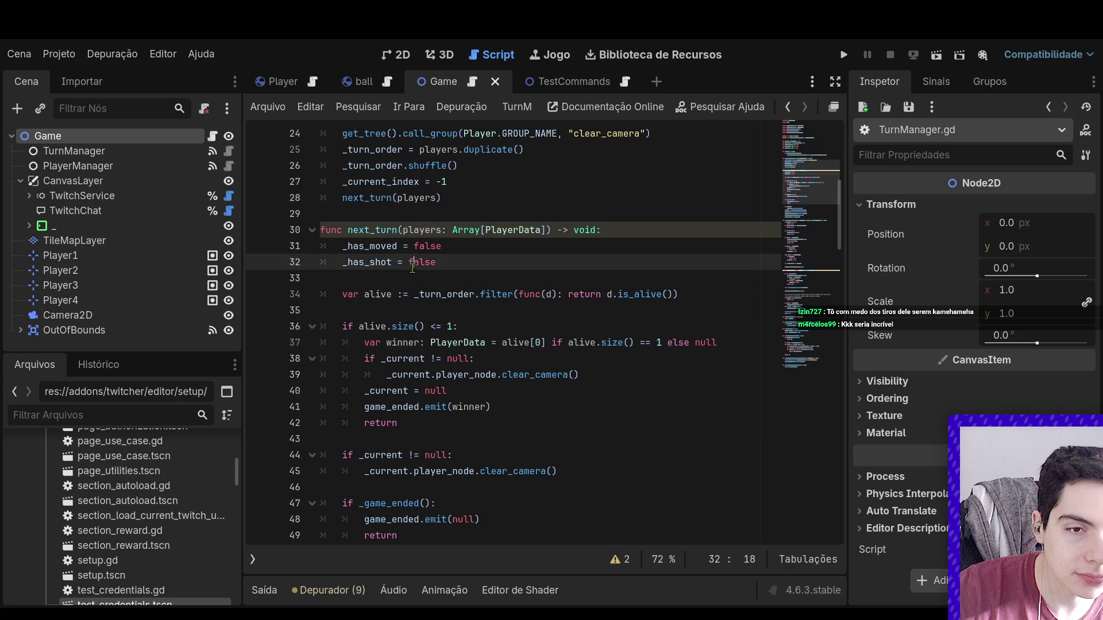
left_click(439, 262)
left_click(322, 264, "shift")
left_click(367, 279)
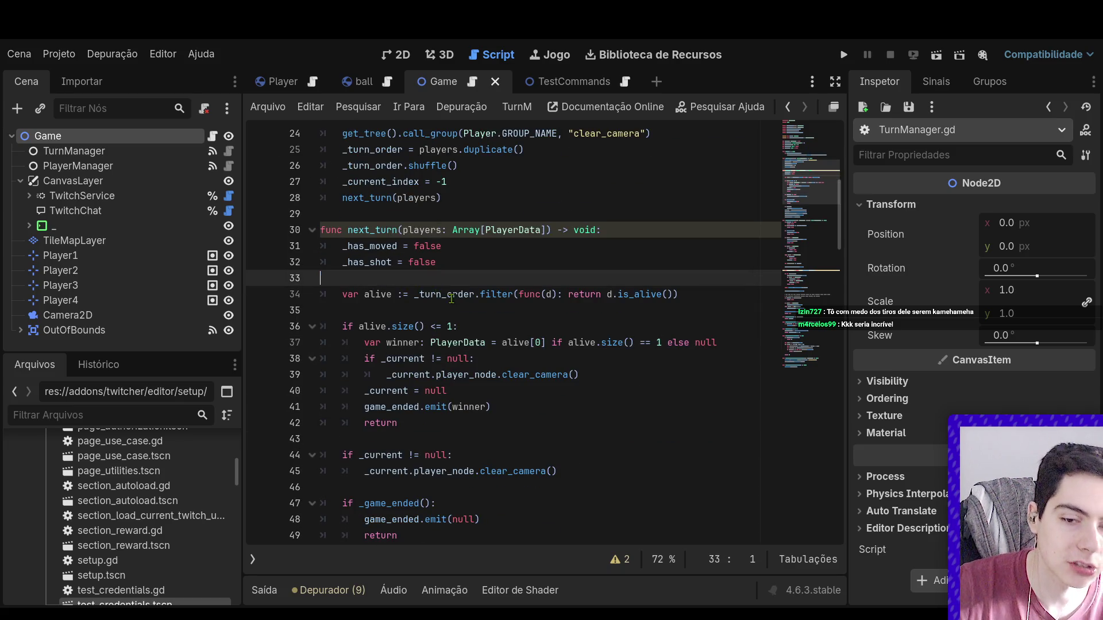
key("shift+Up")
left_click(387, 282)
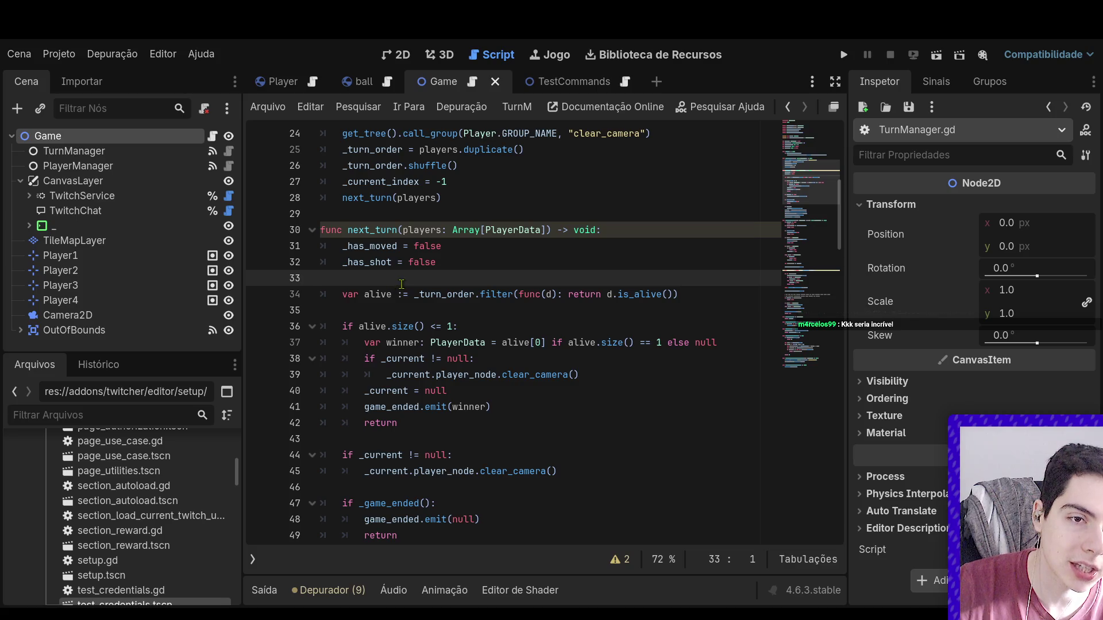
- Check the _turn_order alive filter, then launch the current scene with F6
double_click(454, 294)
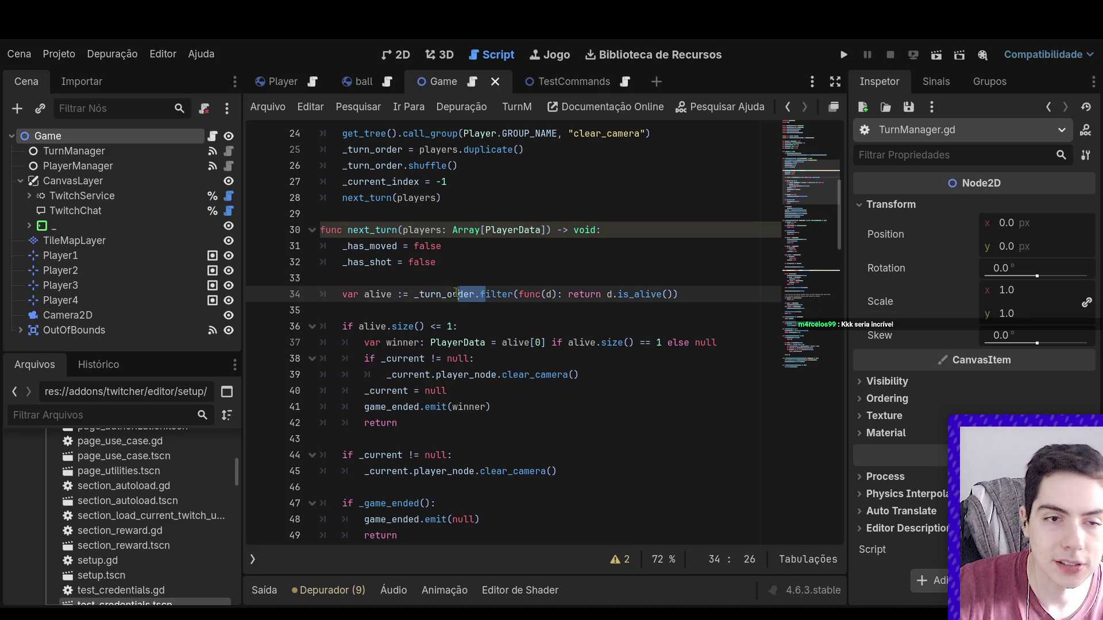
left_click(495, 311)
scroll(505, 320, "up", 2)
left_click(446, 379)
key("shift+Up")
left_click(442, 380)
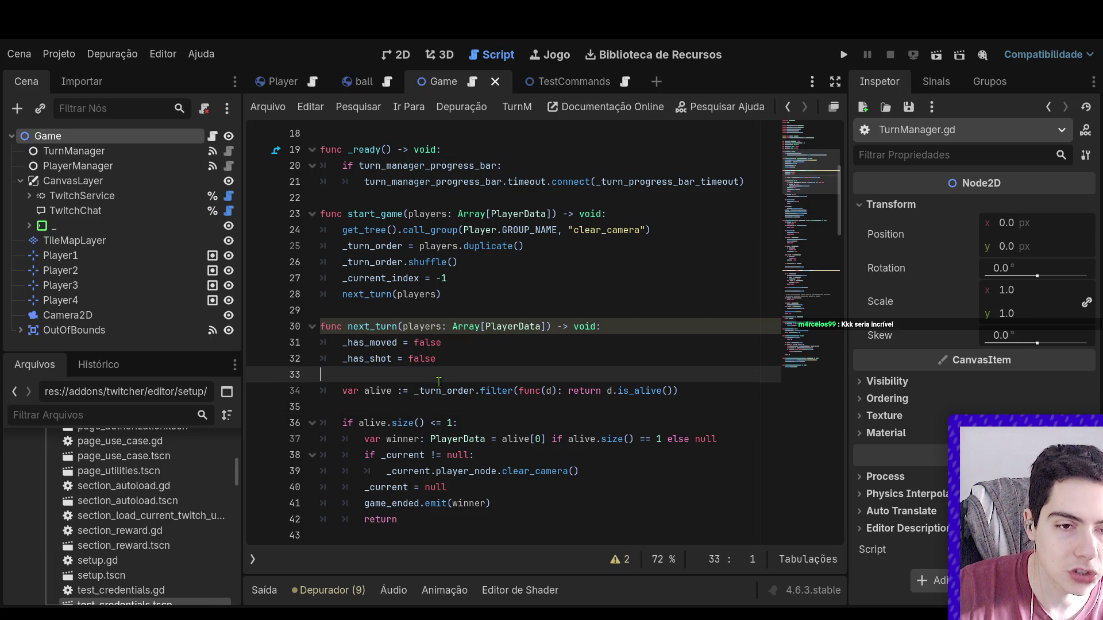
key("shift+Up")
left_click(405, 374)
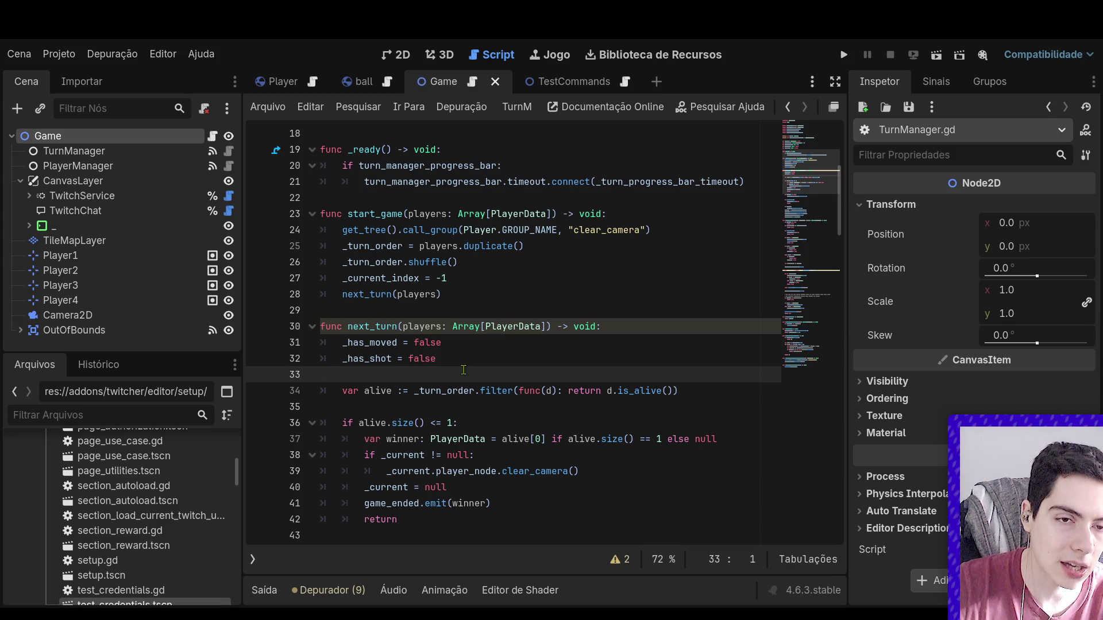
key("F6")
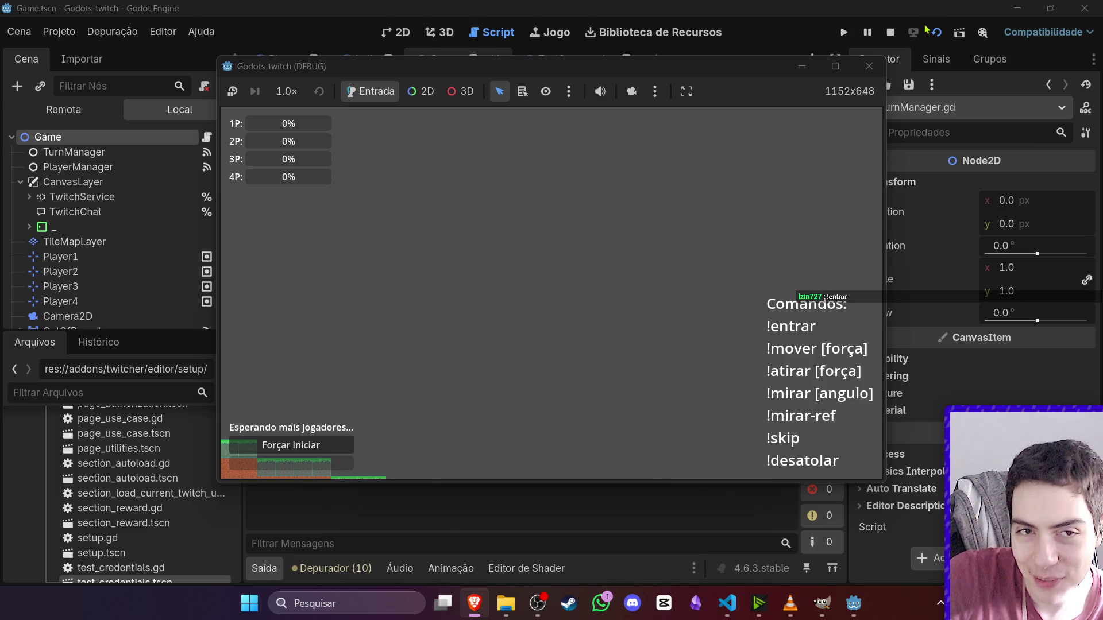
- Stop the running game, rerun the scene, stop it again and switch to another window
left_click(897, 37)
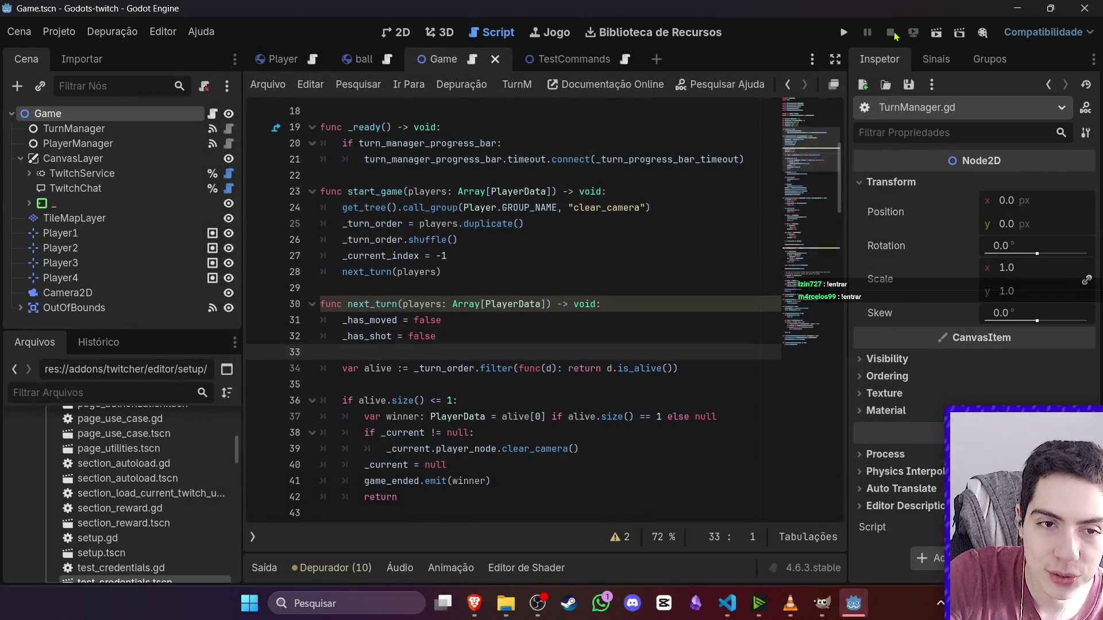
left_click(938, 34)
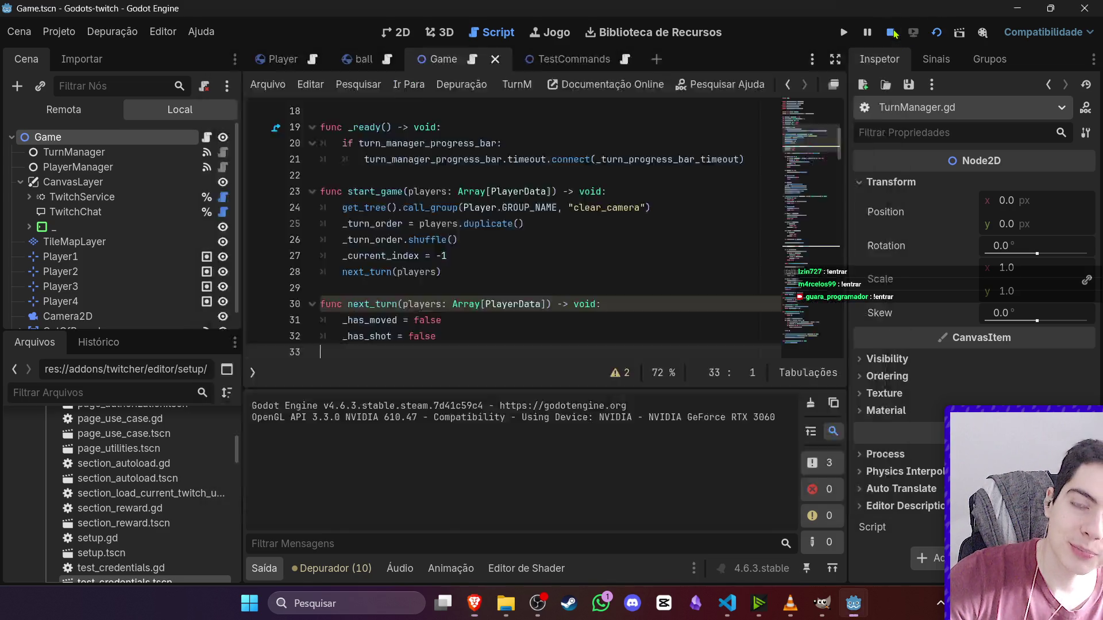
left_click(891, 32)
left_click(538, 603)
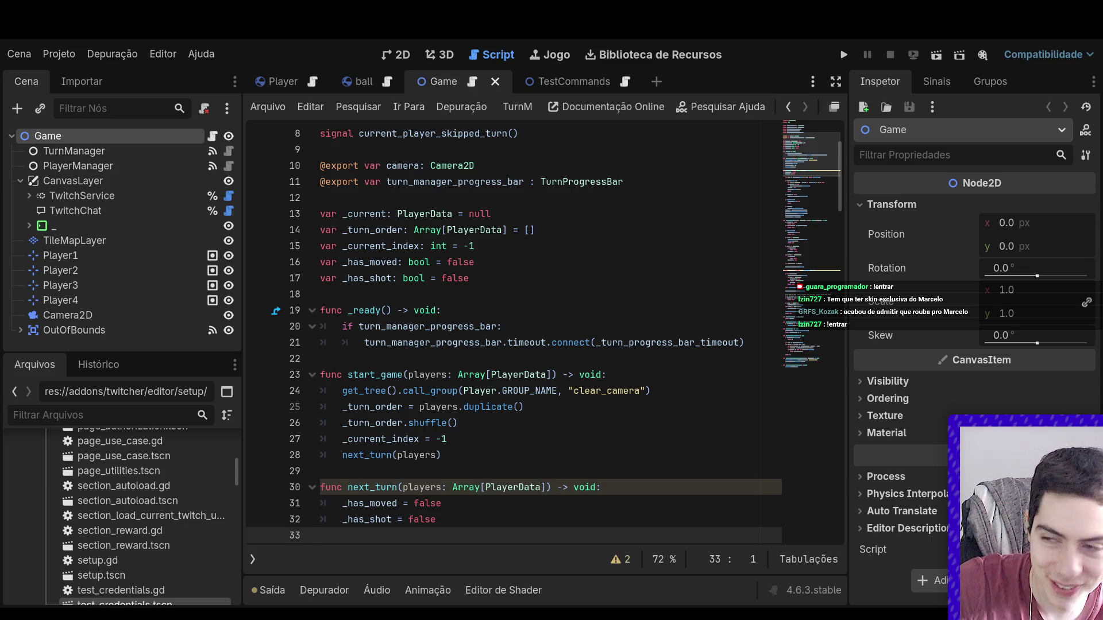
- Relaunch the game with F5; it breaks on a from_json Nil-to-Dictionary error in twitch_api.gd
key("F5")
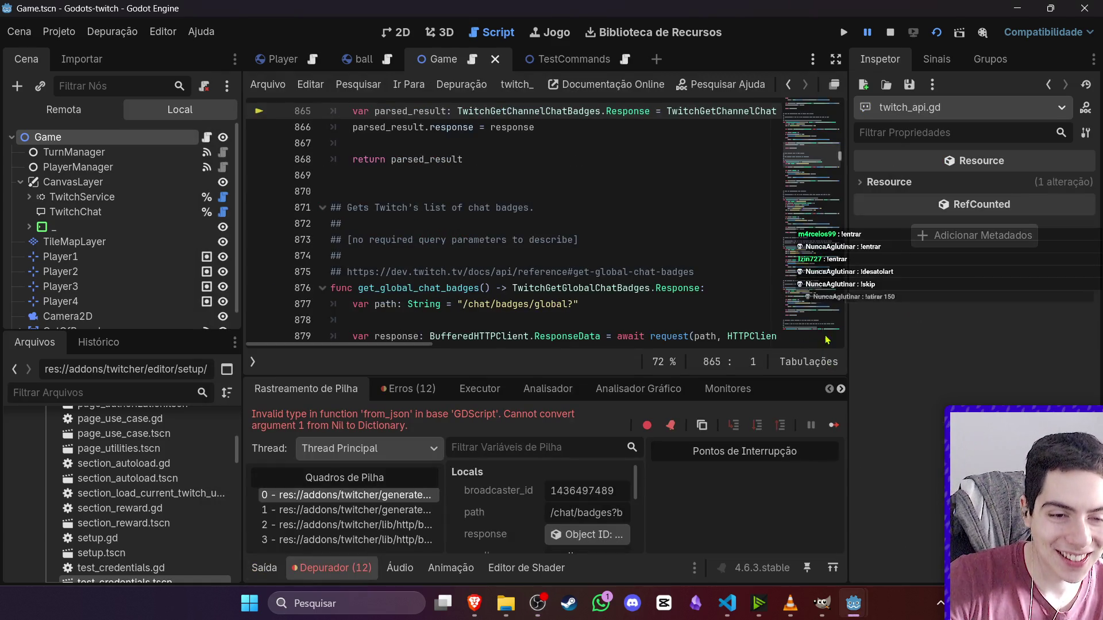
- Restart from the debugger break, check the browser chat, stop the paused run and launch again
left_click(890, 33)
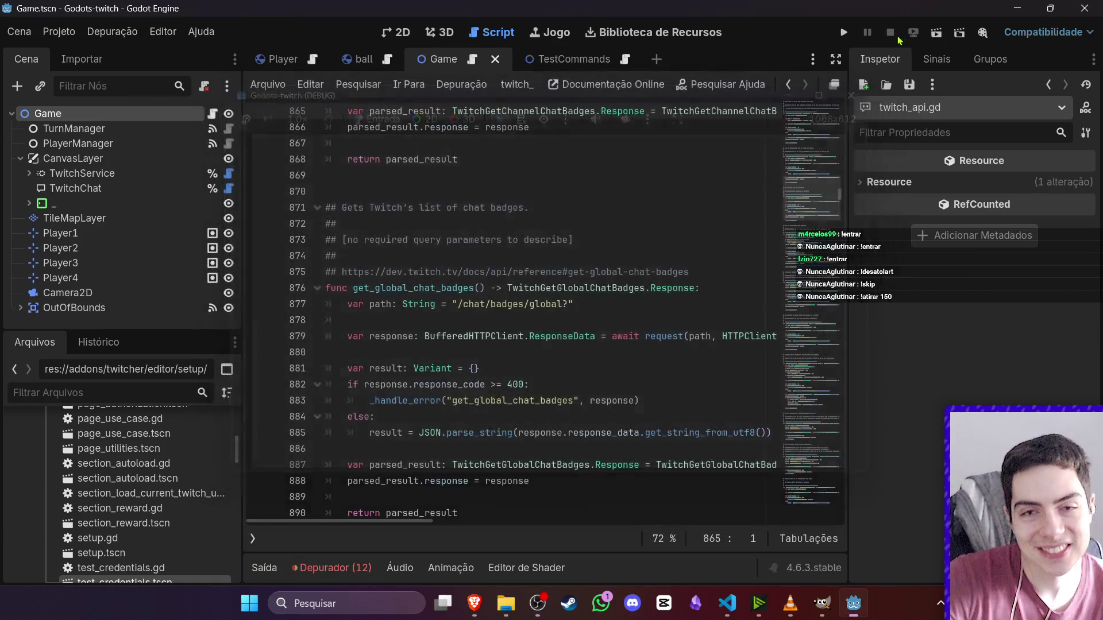
left_click(844, 32)
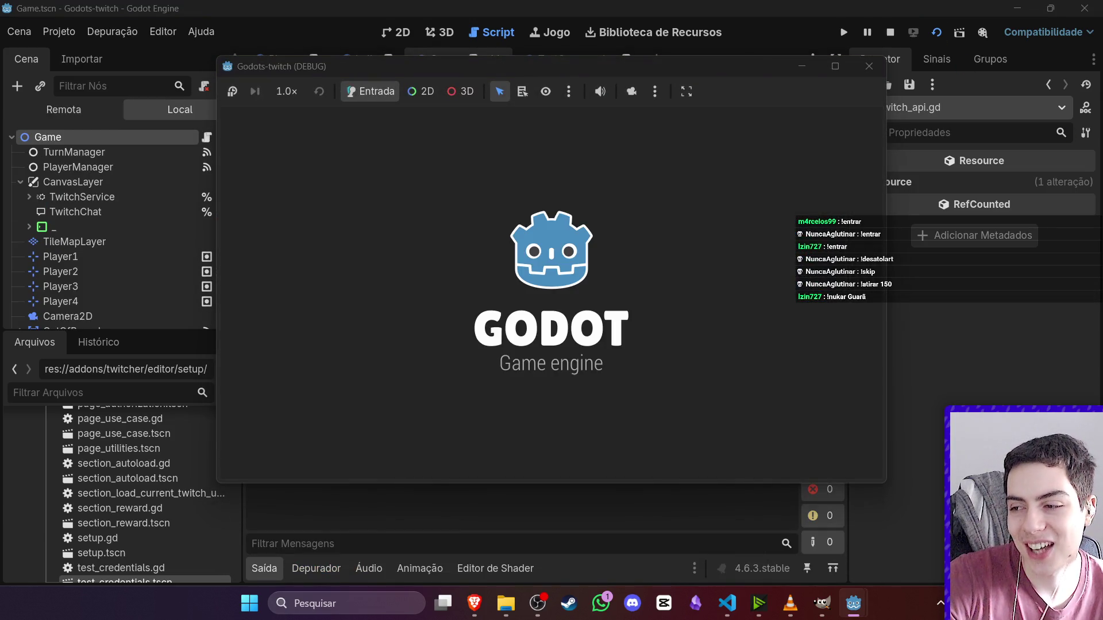
key("alt+Tab")
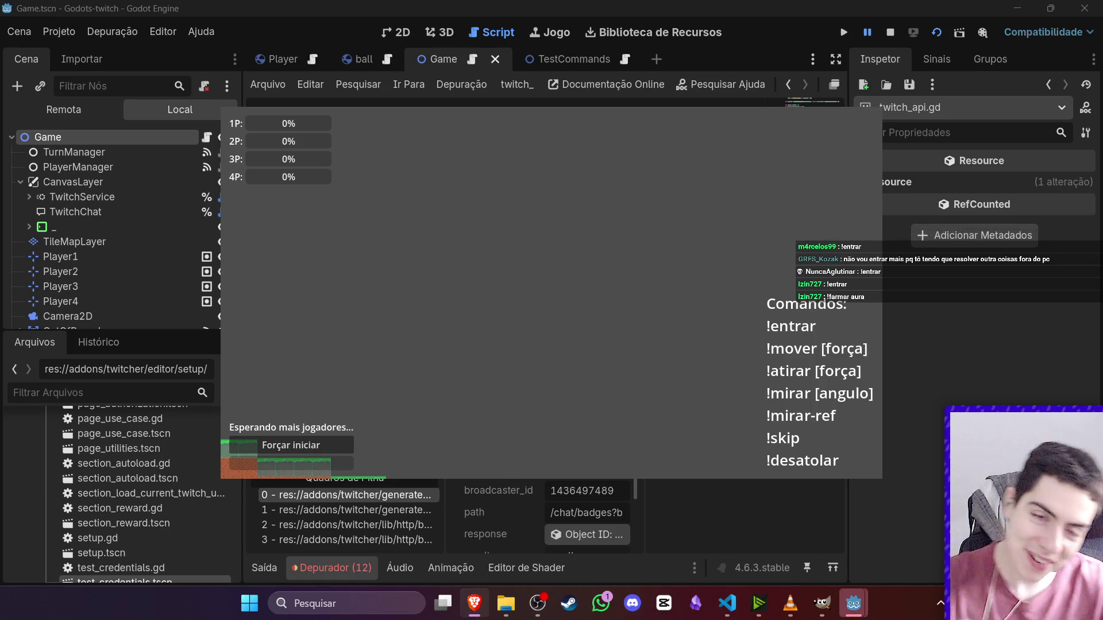
left_click(890, 32)
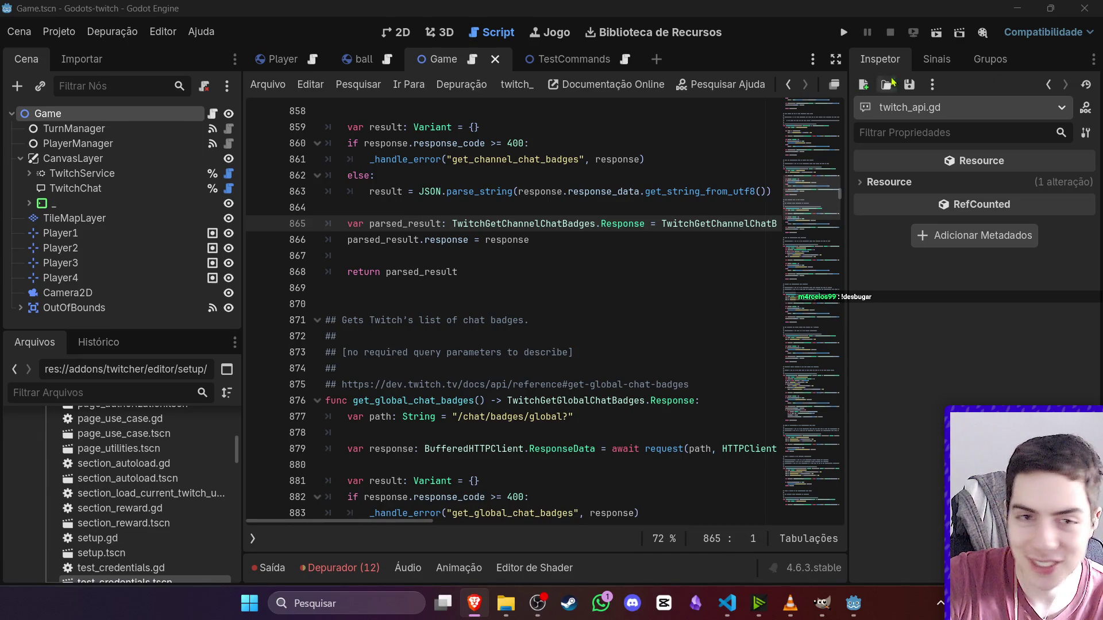
left_click(936, 32)
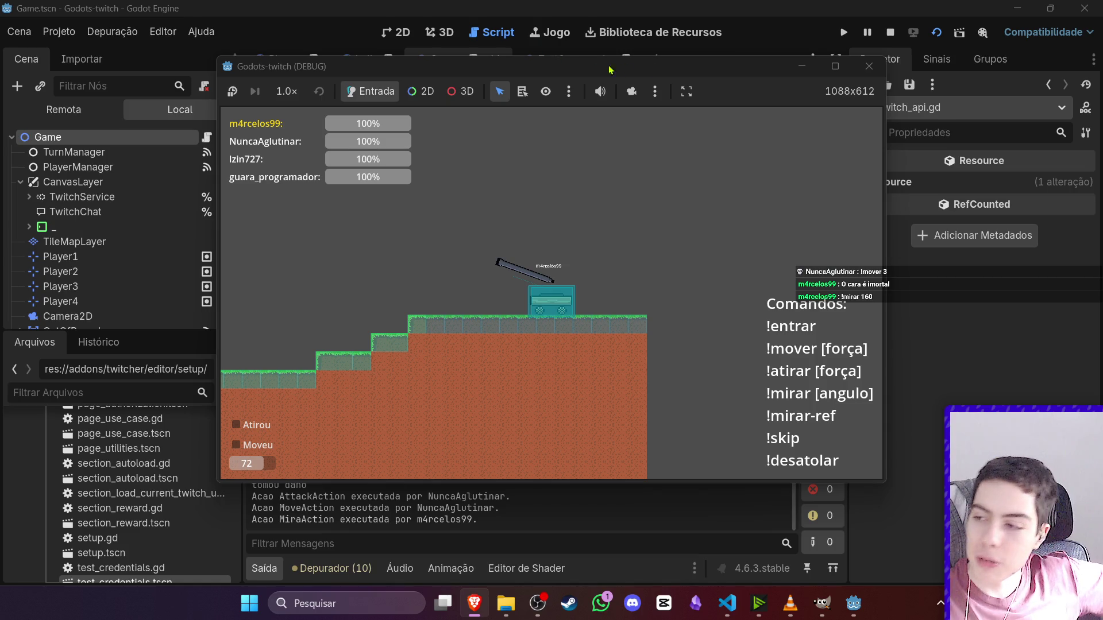
- Pause the game and inspect each player tank's live properties in the Remote scene tree
left_click(864, 34)
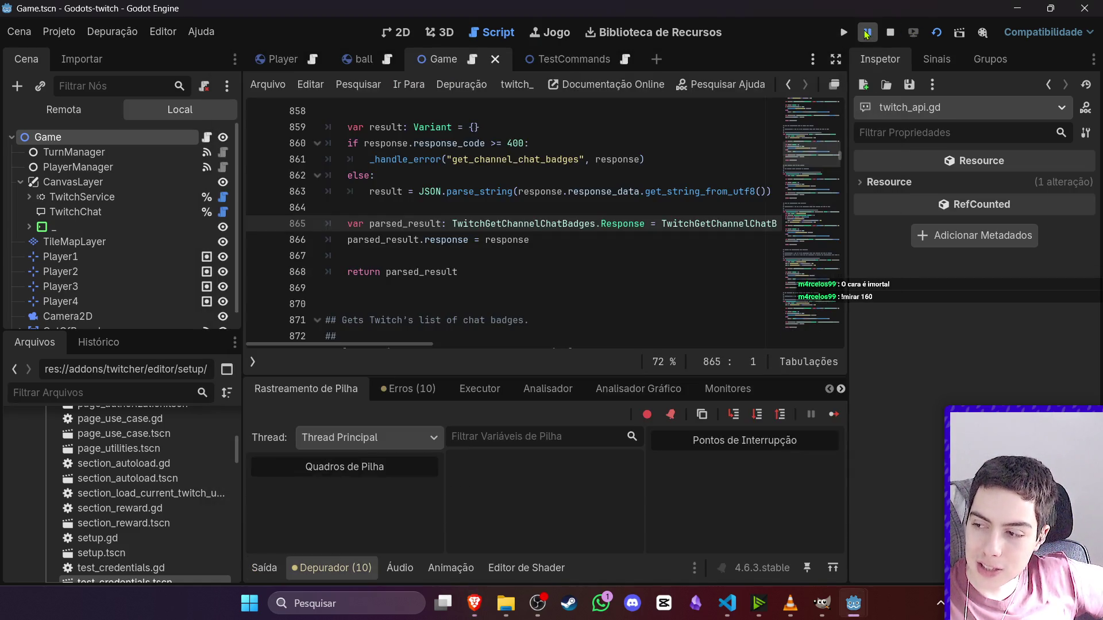
left_click(68, 114)
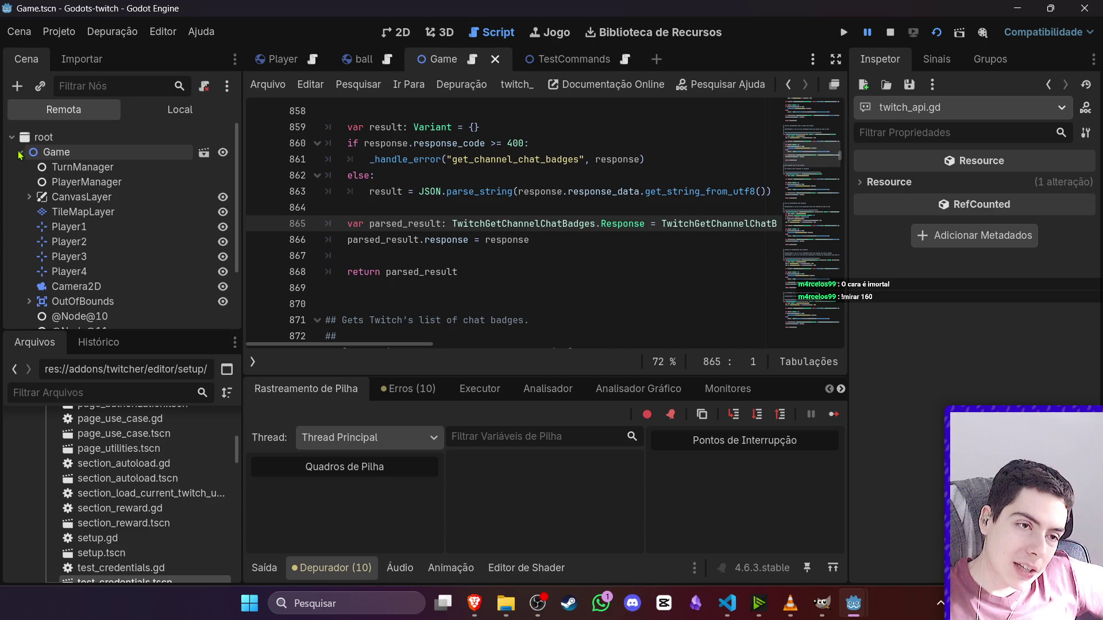
scroll(79, 254, "down", 2)
scroll(79, 253, "down", 2)
left_click(92, 270)
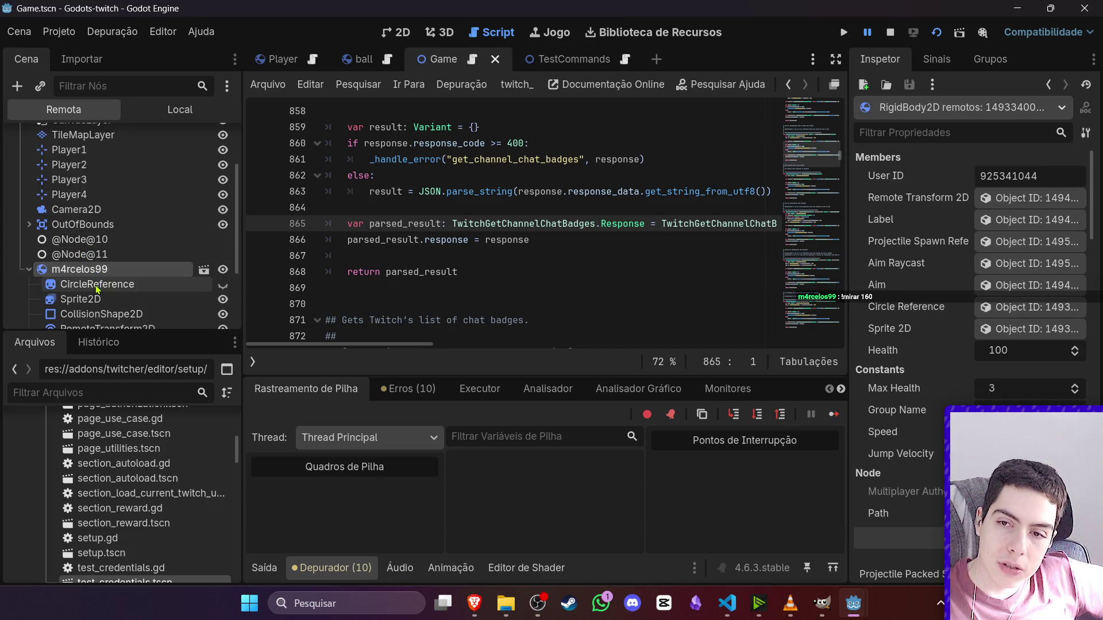
left_click(36, 272)
left_click(38, 299)
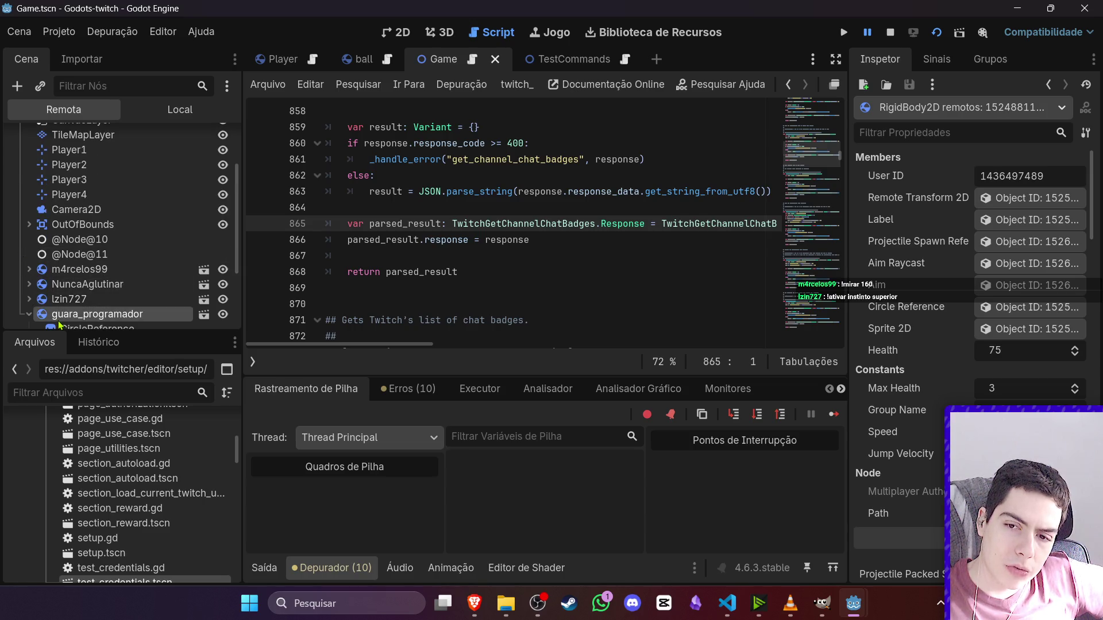
left_click(45, 301)
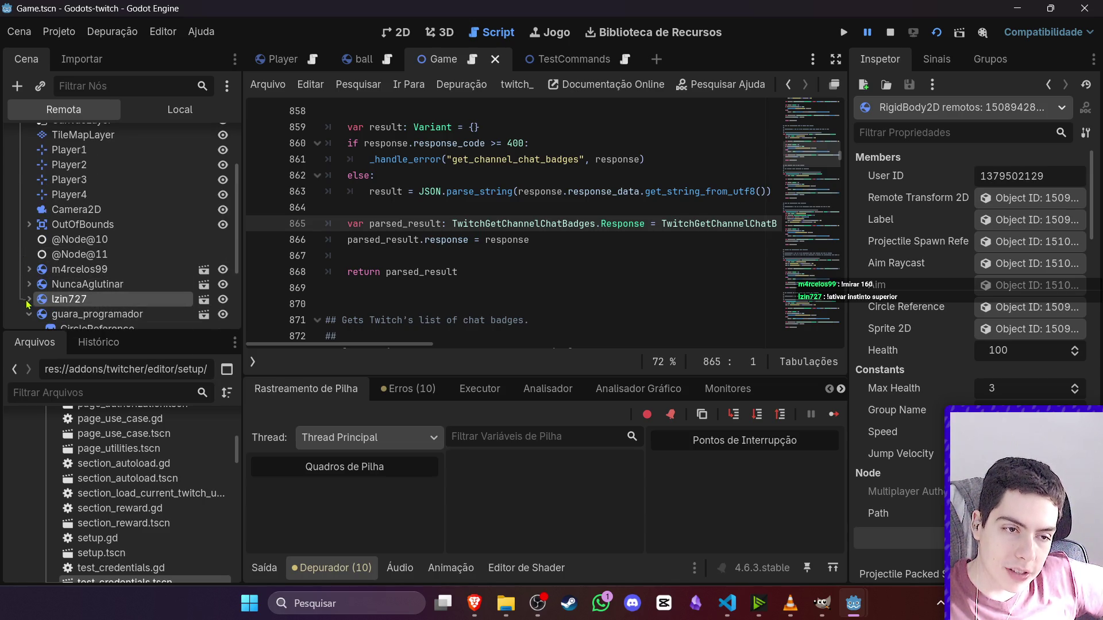
left_click(95, 314)
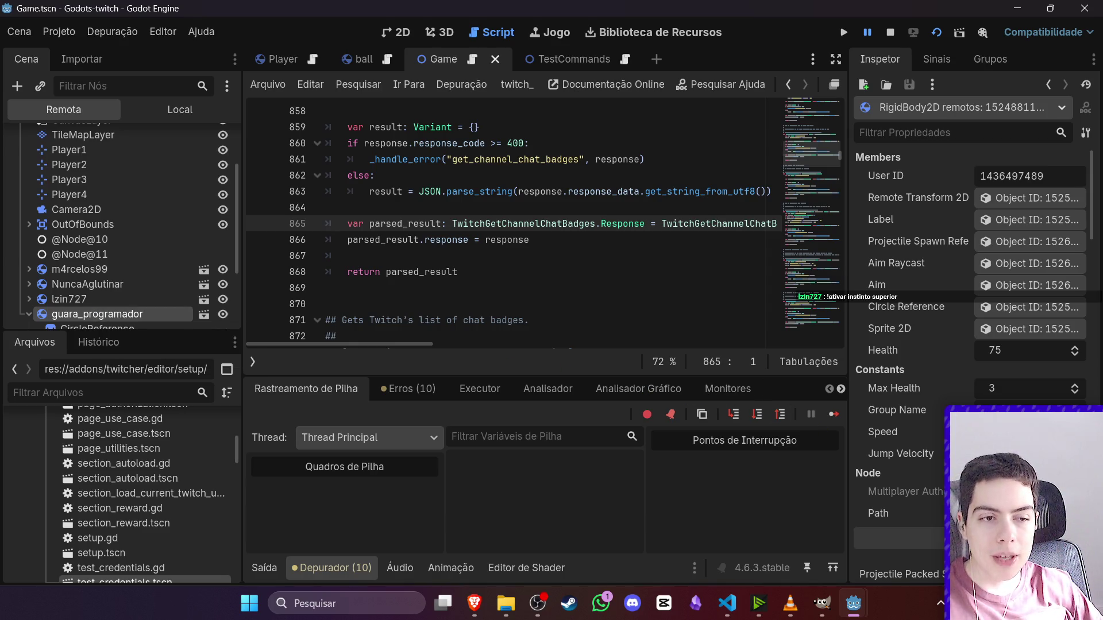
- Expand CanvasLayer > HUD > Players, inspect ProgressBar1–4 and Label1, then show the Game scene in 2D
left_click(29, 197)
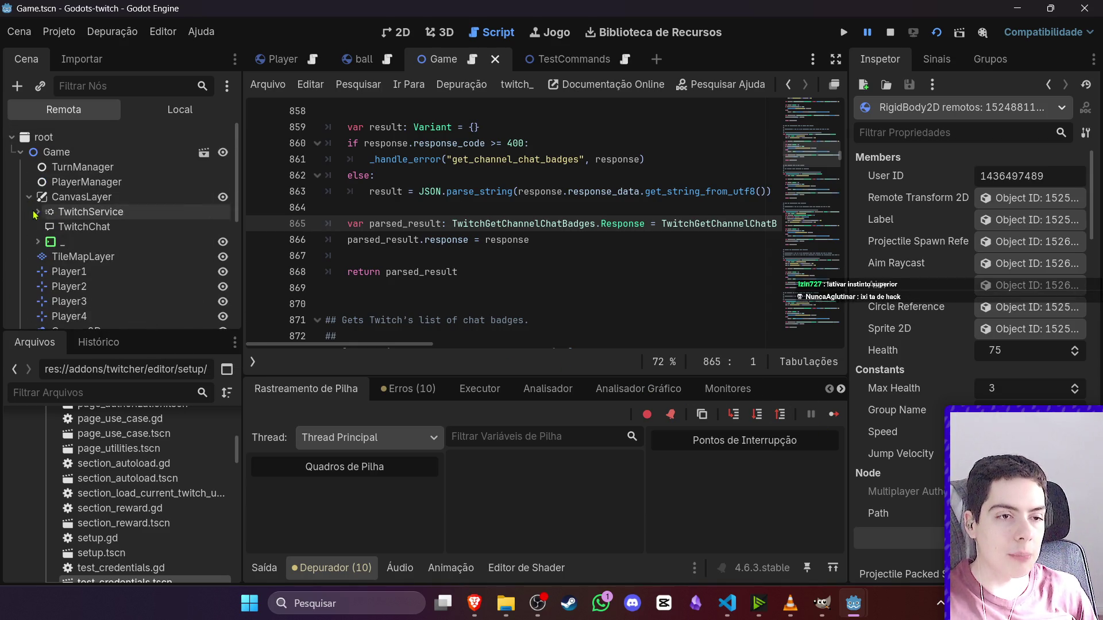
left_click(38, 242)
scroll(49, 218, "down", 3)
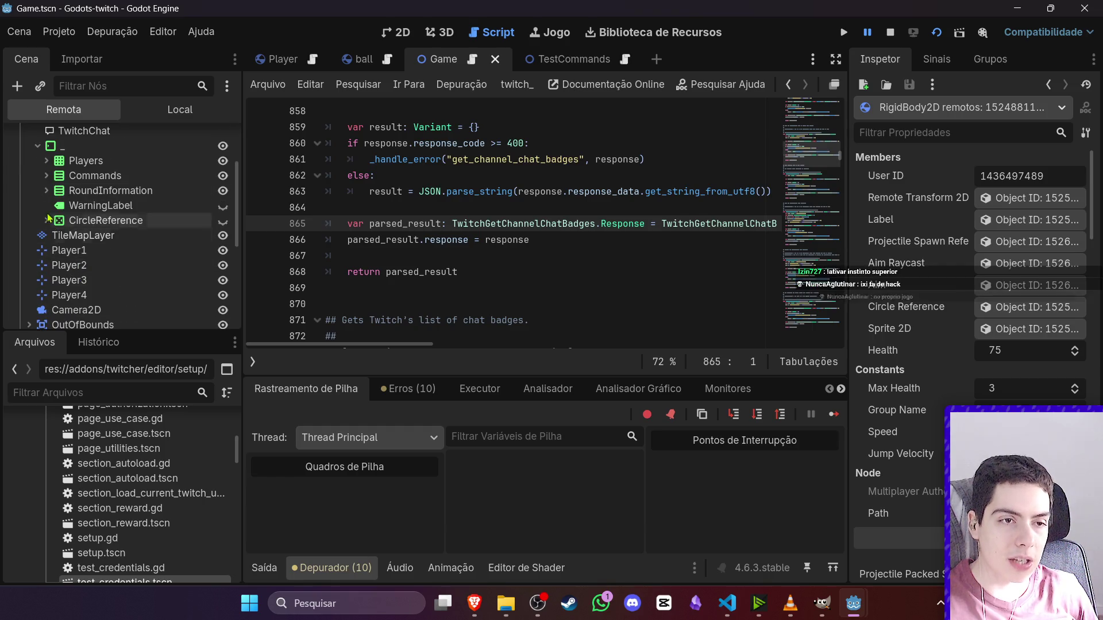
left_click(46, 160)
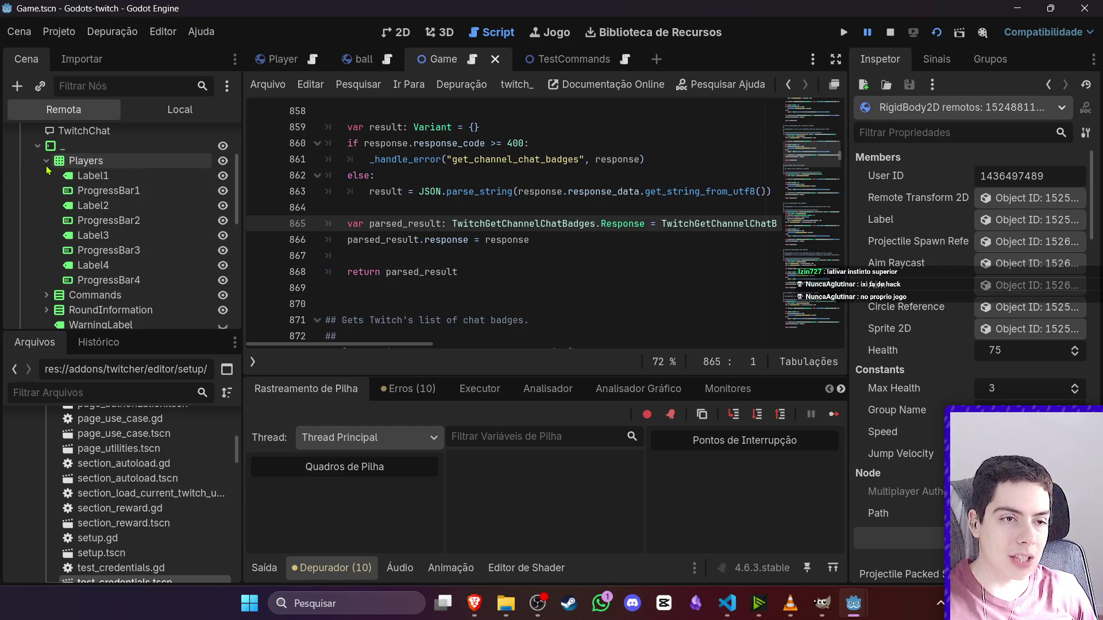
left_click(110, 284)
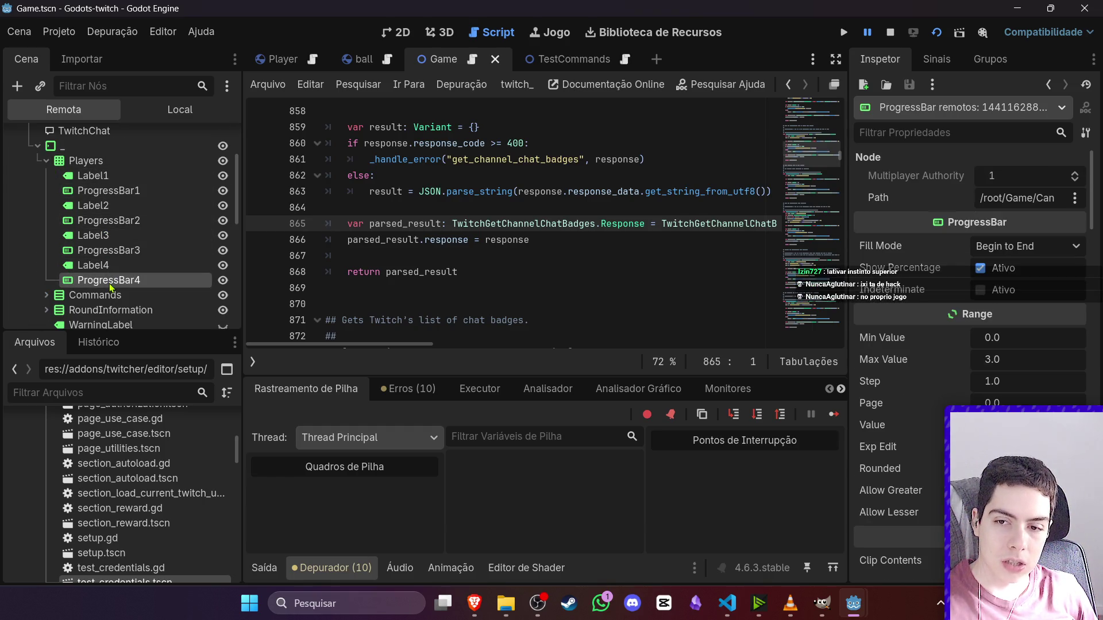
left_click(118, 252)
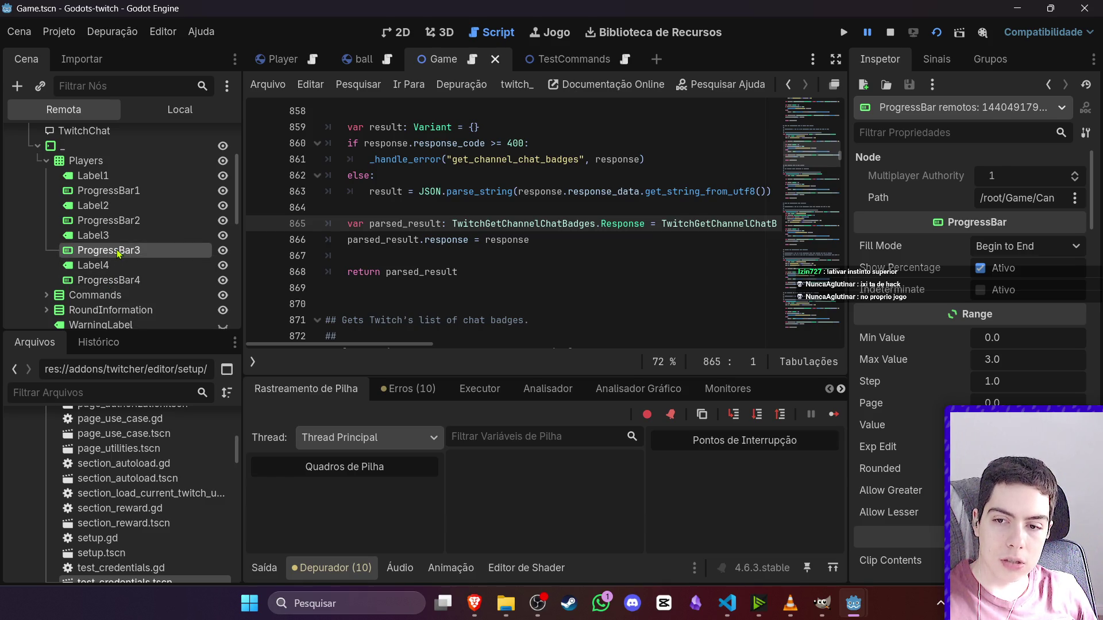
left_click(123, 220)
left_click(110, 175)
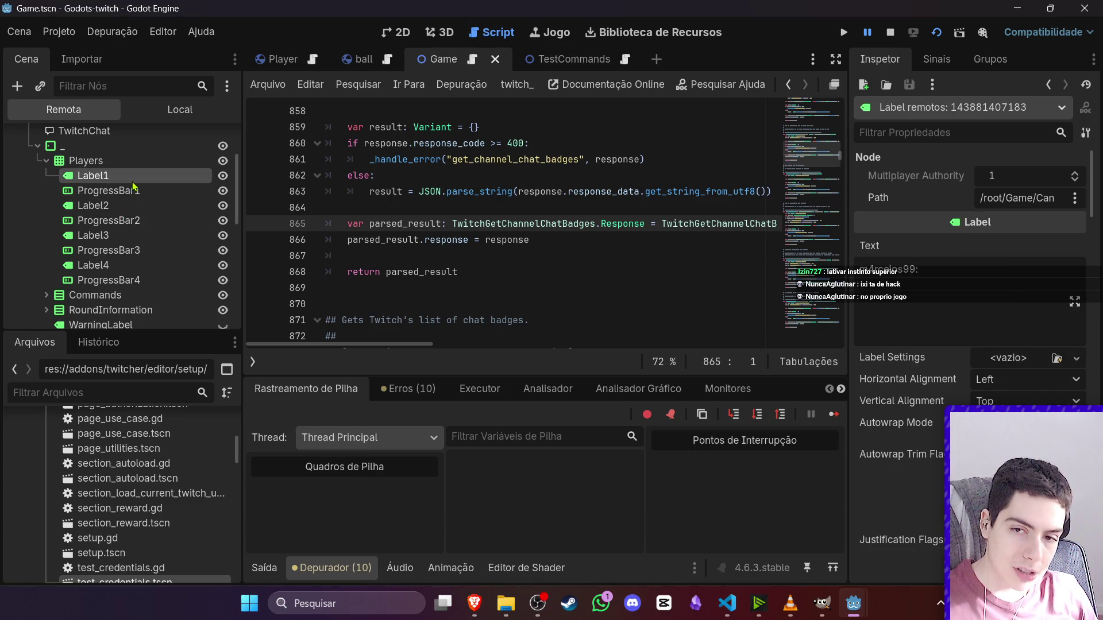
left_click(135, 191)
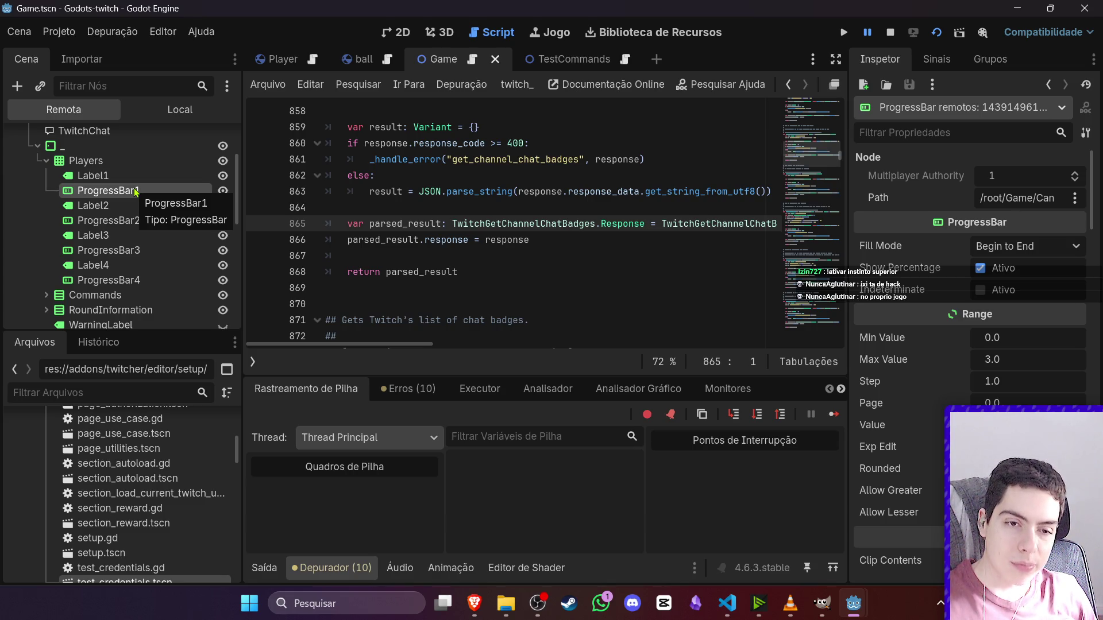
left_click(392, 32)
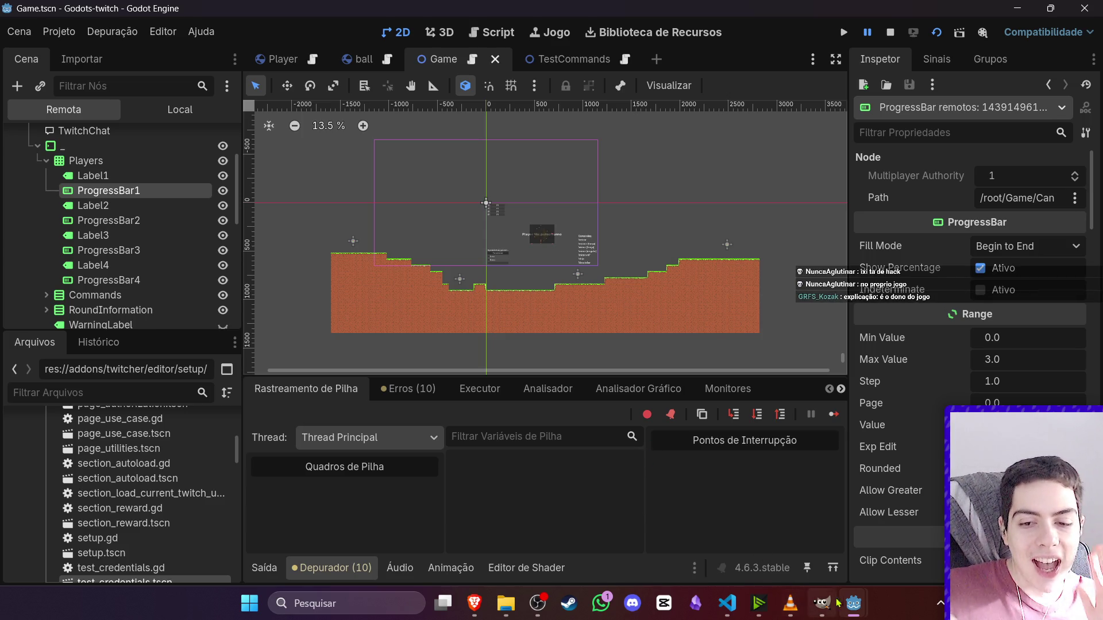
- Bring the game window forward, resume it briefly, then pause it again
mouse_move(854, 603)
left_click(904, 550)
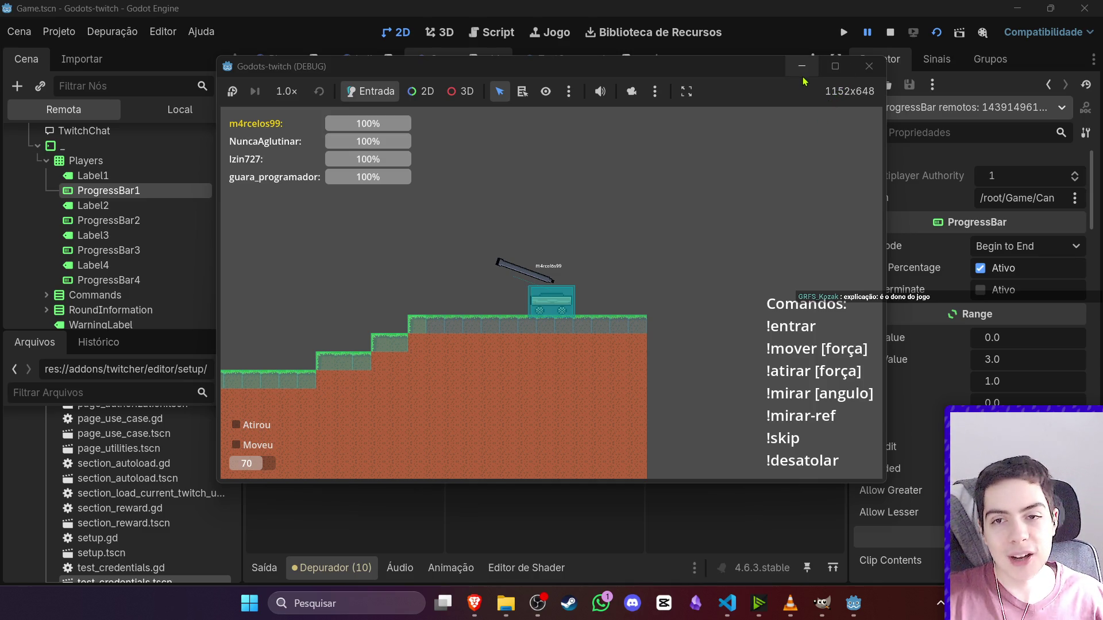
left_click(869, 32)
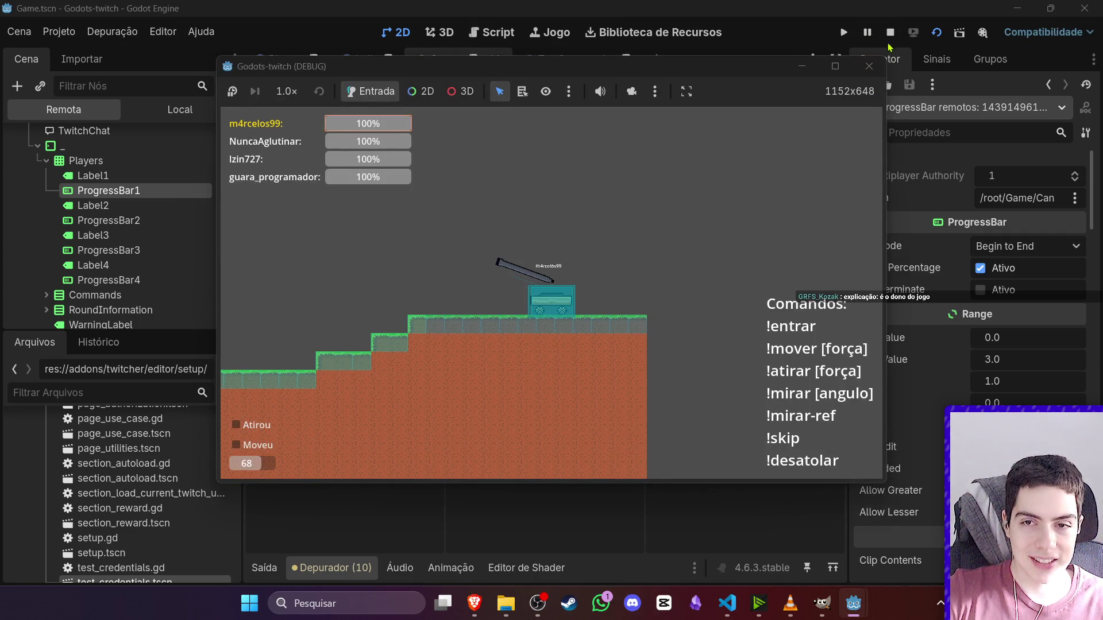
left_click(869, 32)
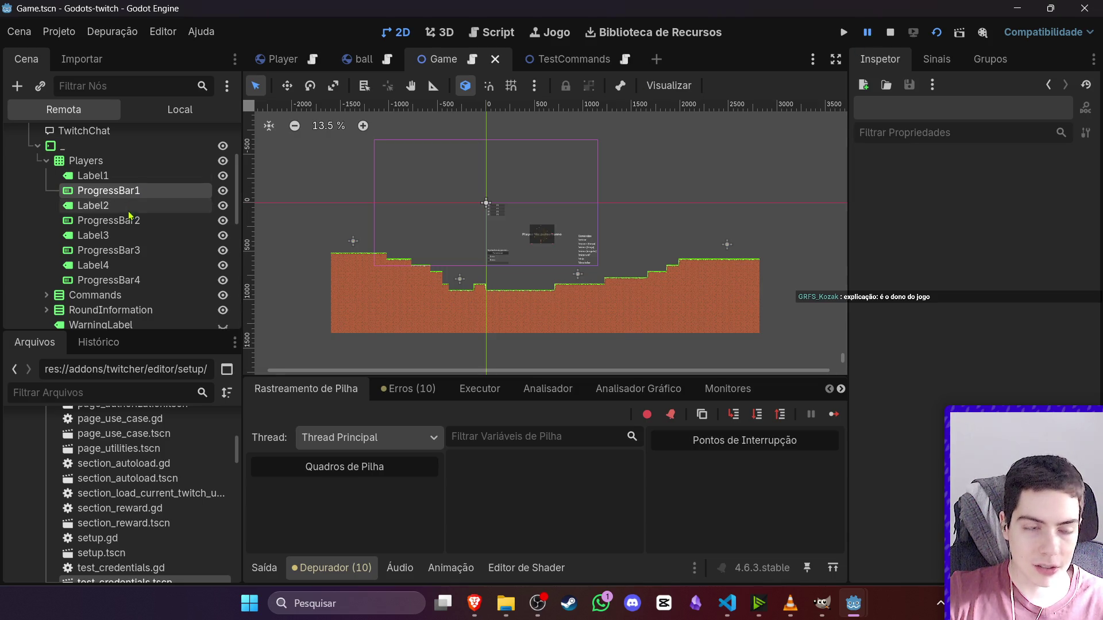
- Set Max Value to 100 on ProgressBar2 and ProgressBar1
left_click(172, 220)
left_click(1005, 360)
type("100")
key("Return")
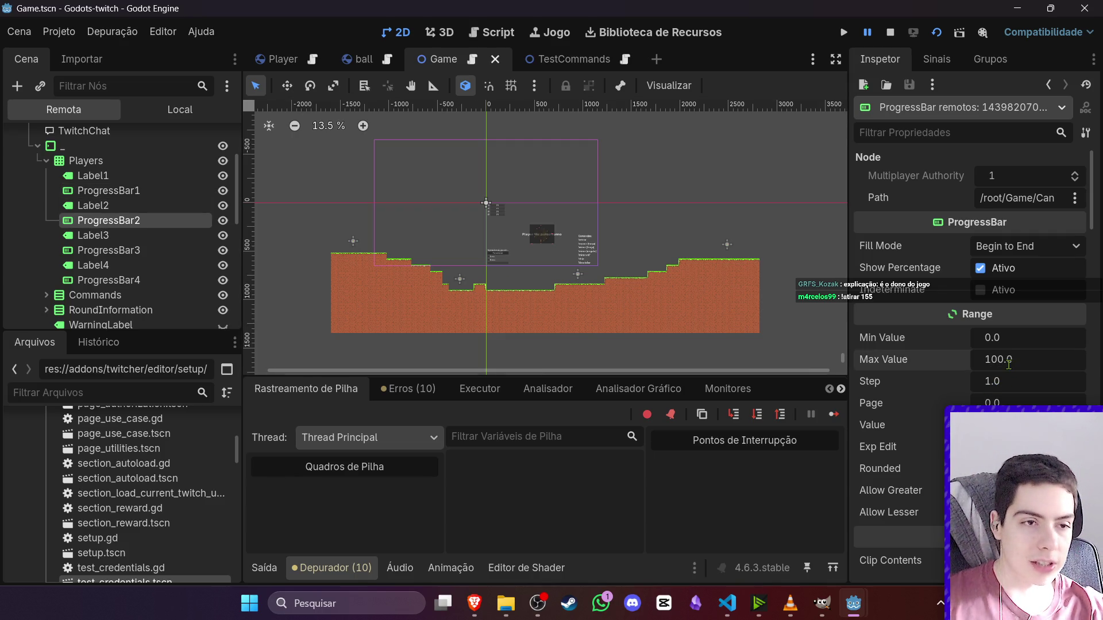
left_click(1013, 358)
type("100")
key("Return")
- Set Max Value to 100 on ProgressBar3 and ProgressBar4
mouse_move(831, 601)
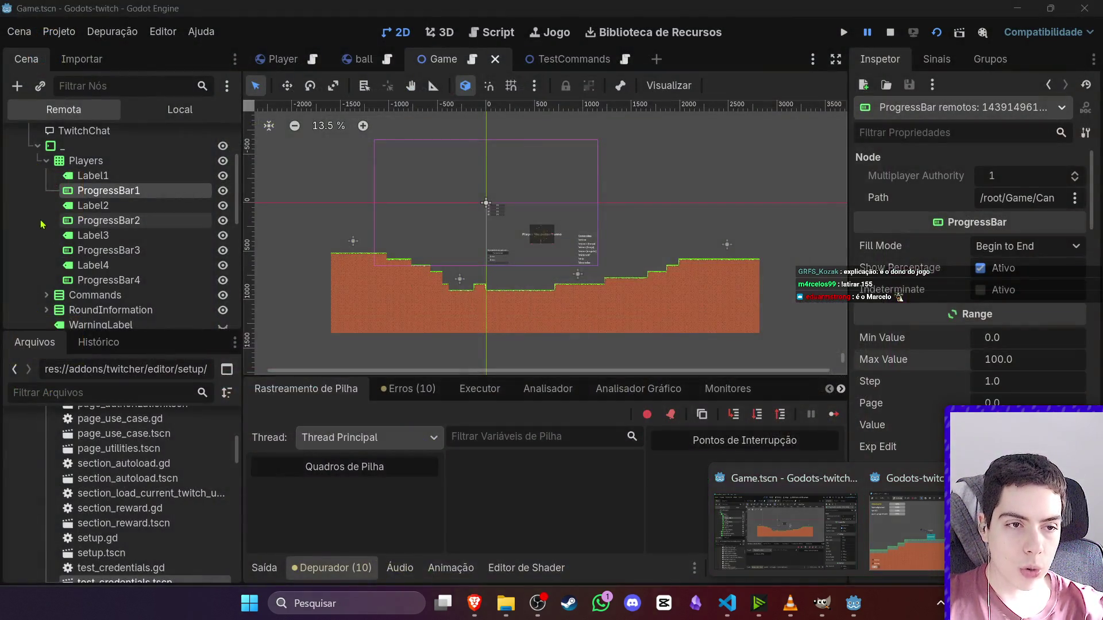
left_click(115, 220)
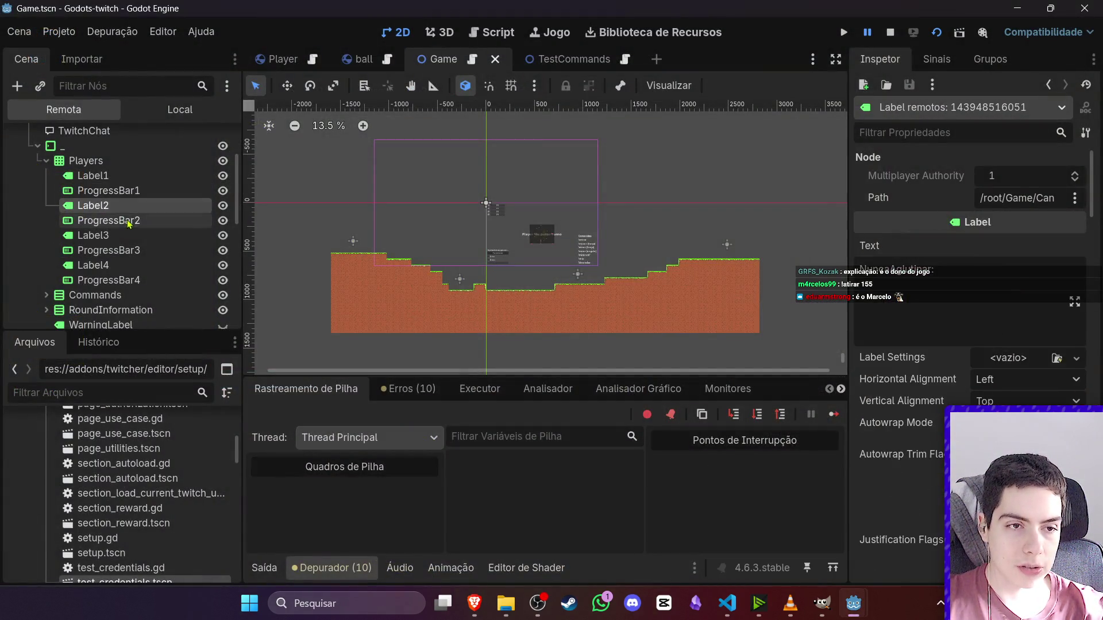
left_click(1013, 358)
type("100")
key("Return")
left_click(109, 279)
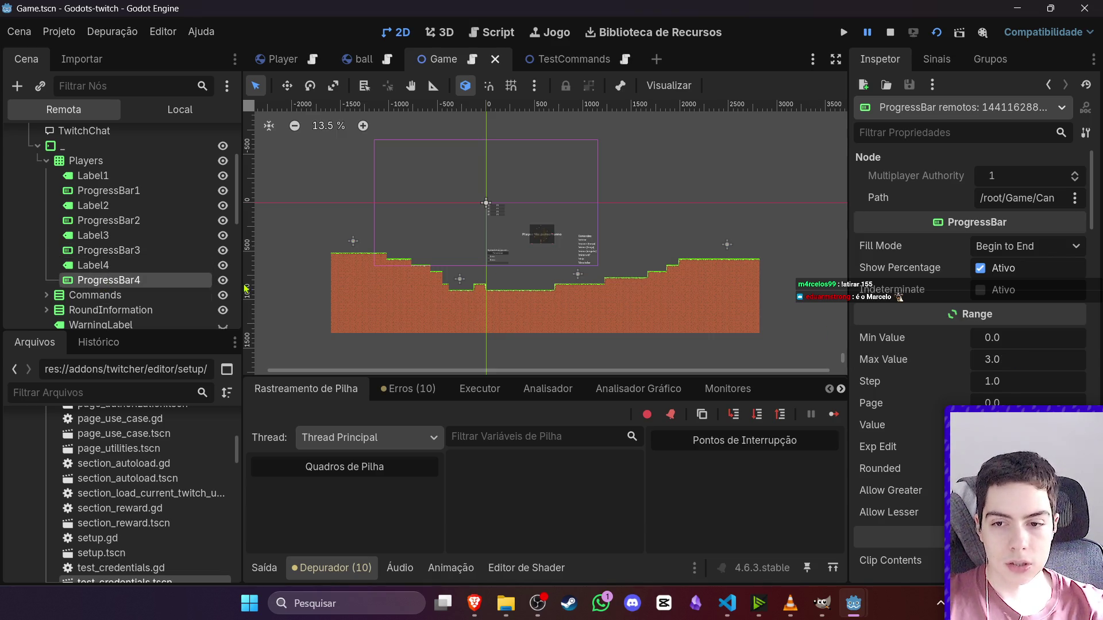
left_click(1011, 360)
type("100")
key("Return")
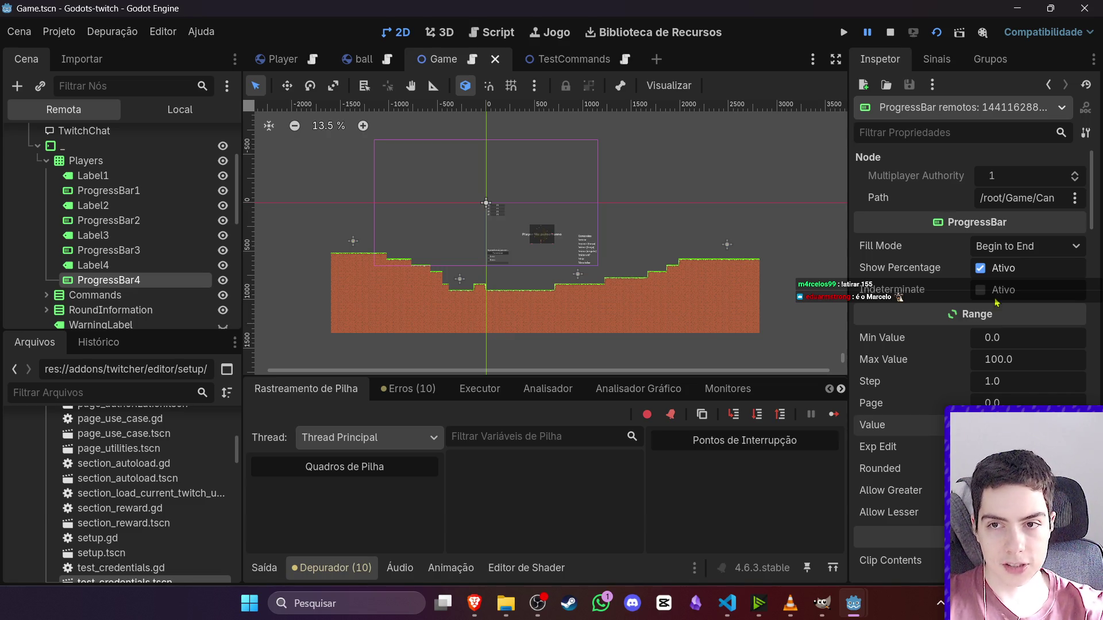
- Recheck ProgressBar1's Step value and ProgressBar2's settings, leaving them unchanged
left_click(868, 32)
left_click(863, 70)
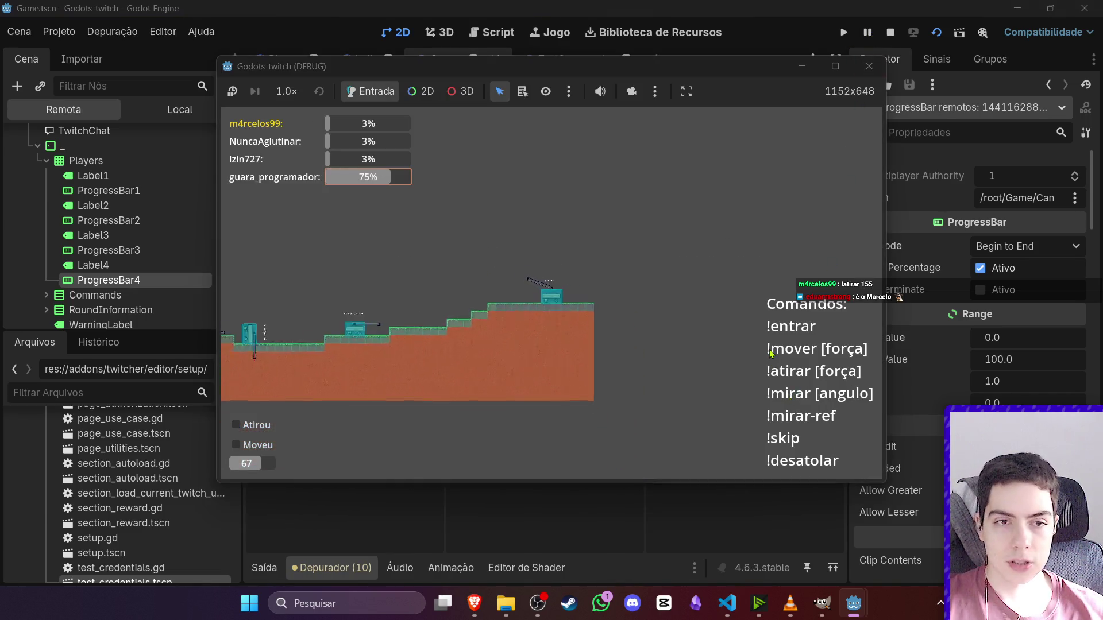
left_click(104, 190)
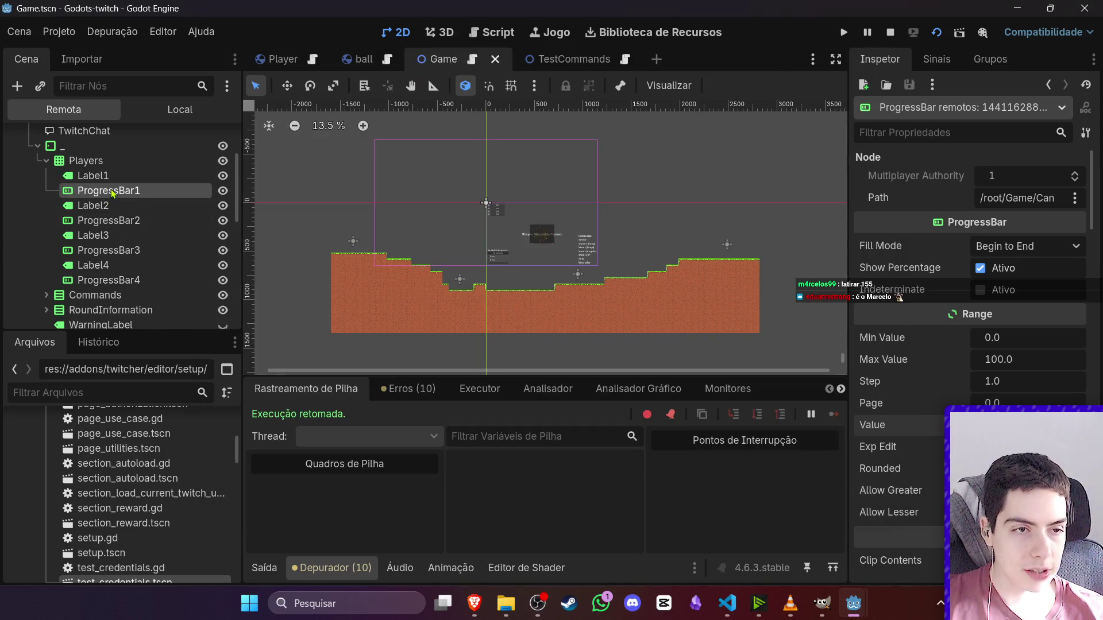
left_click(1018, 387)
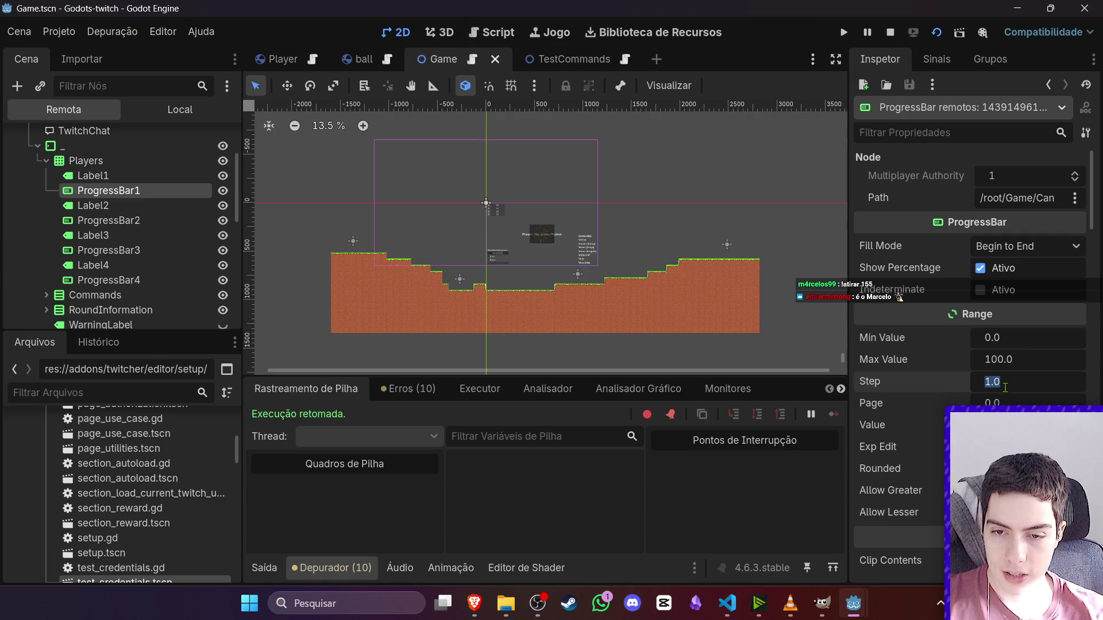
left_click(872, 425)
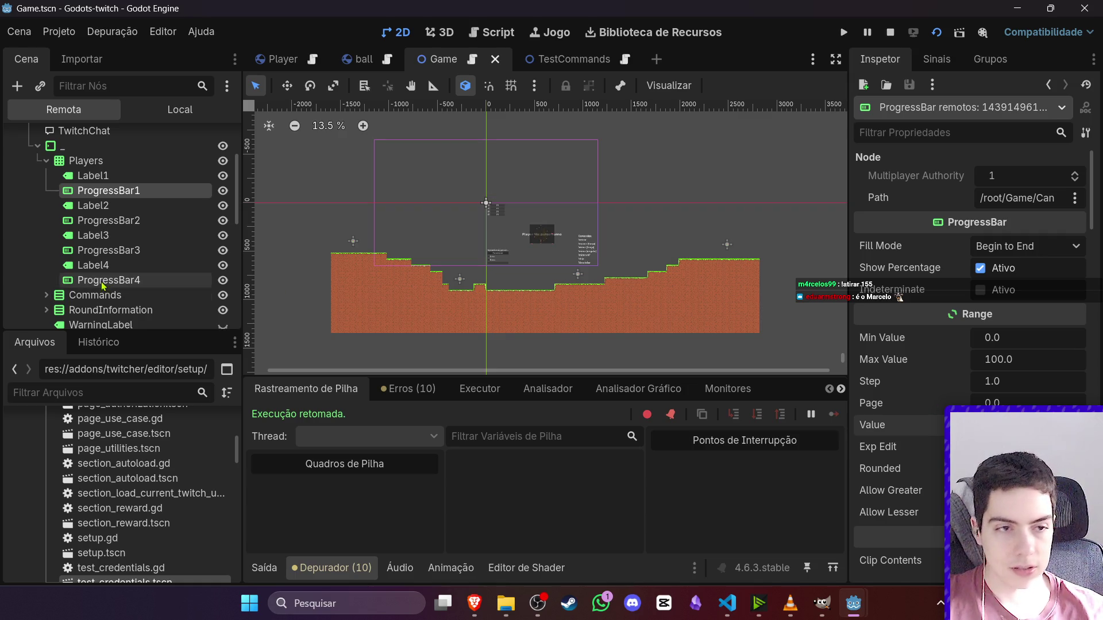
left_click(109, 221)
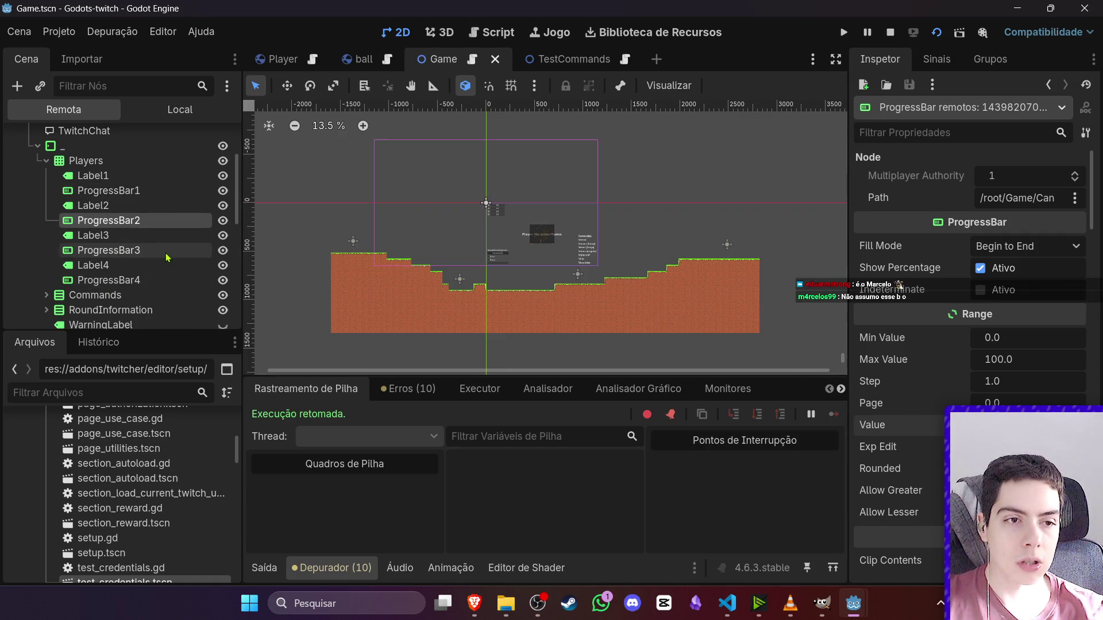
key("Down")
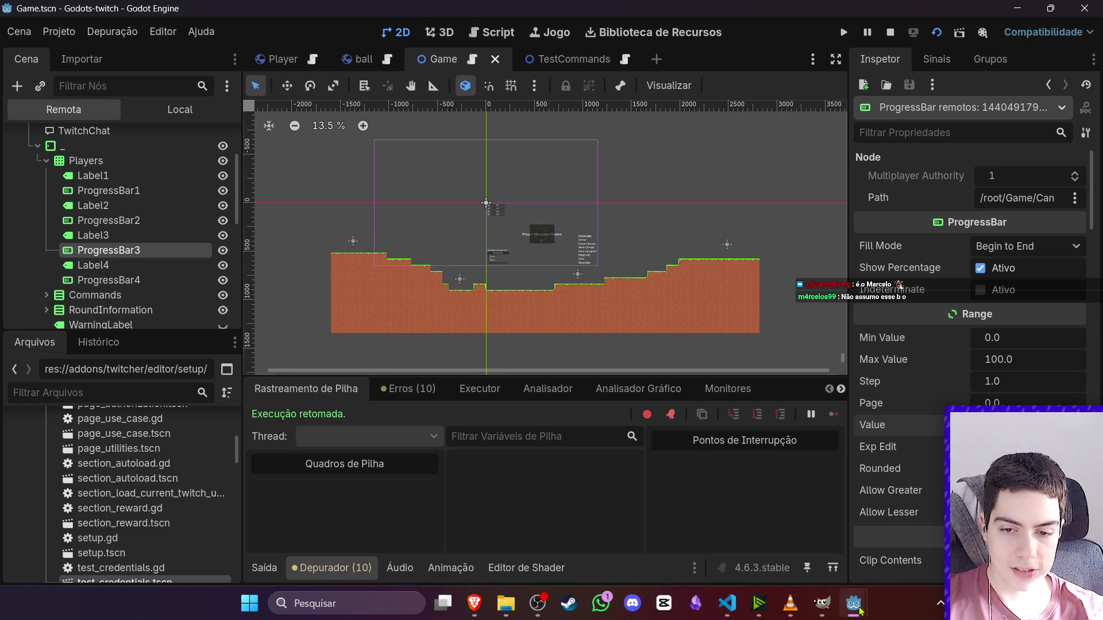
- Switch between the game window and editor, pausing and then resuming the game
mouse_move(853, 603)
left_click(879, 551)
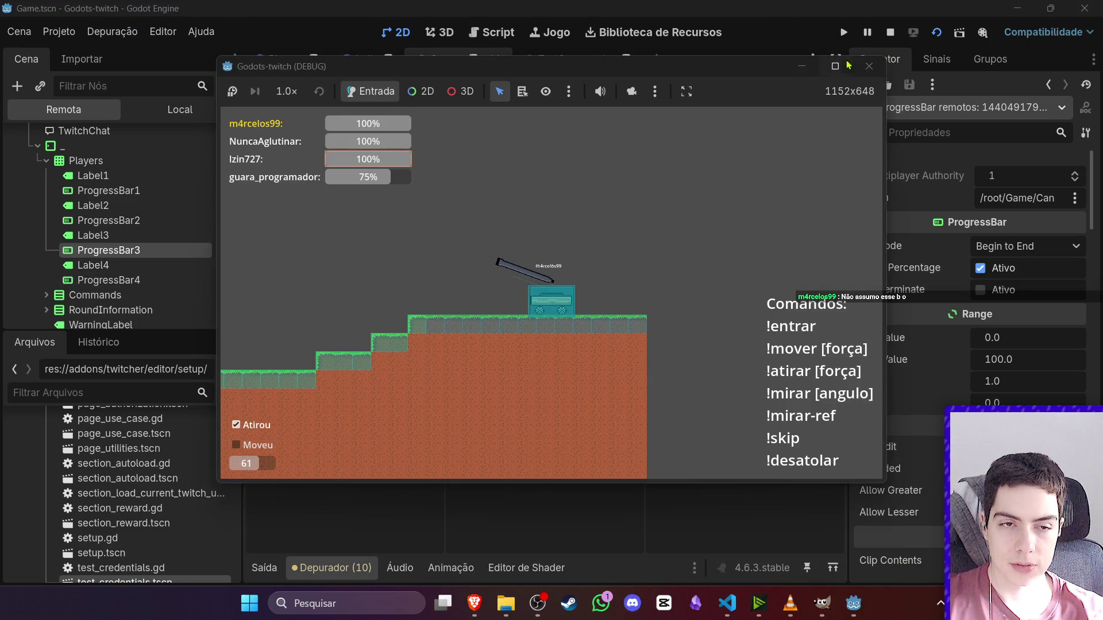
left_click(867, 33)
left_click(886, 560)
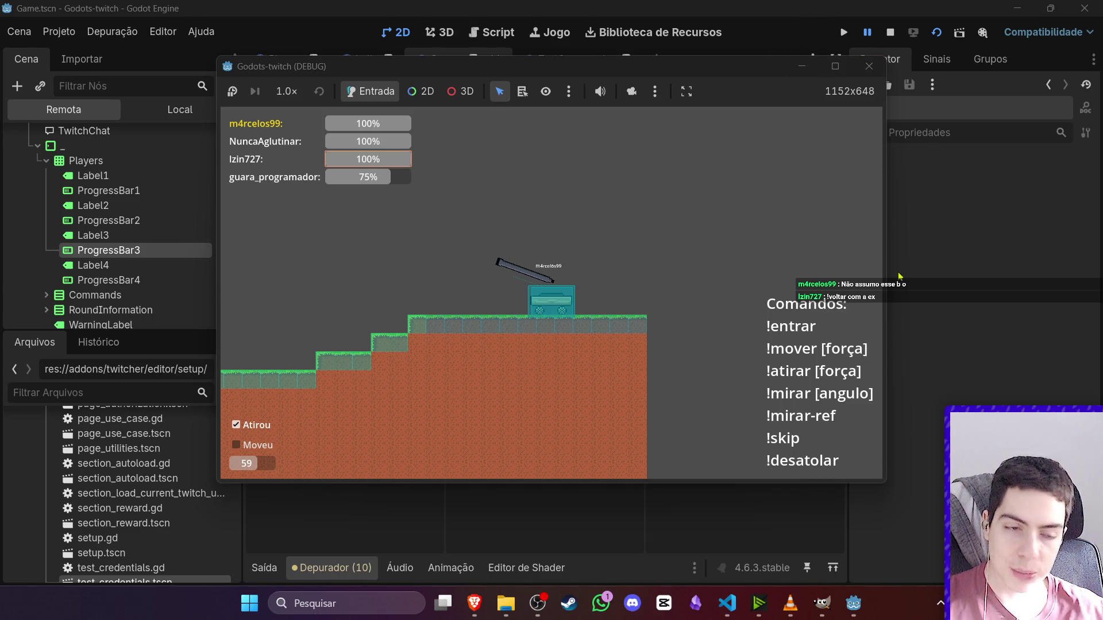
left_click(872, 36)
left_click(868, 33)
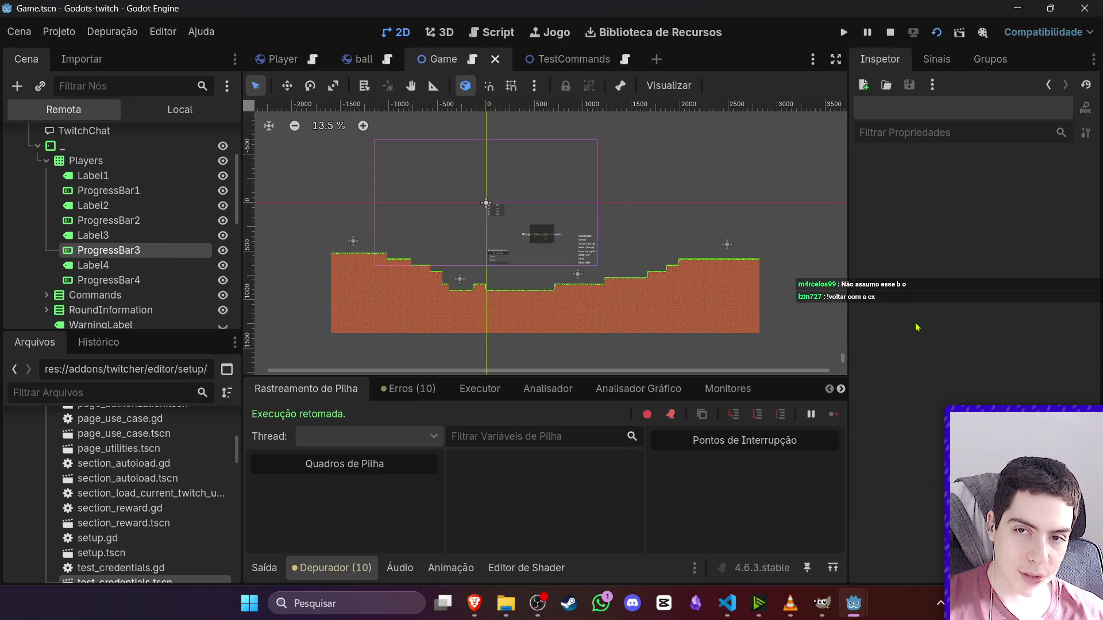
scroll(412, 235, "up", 1)
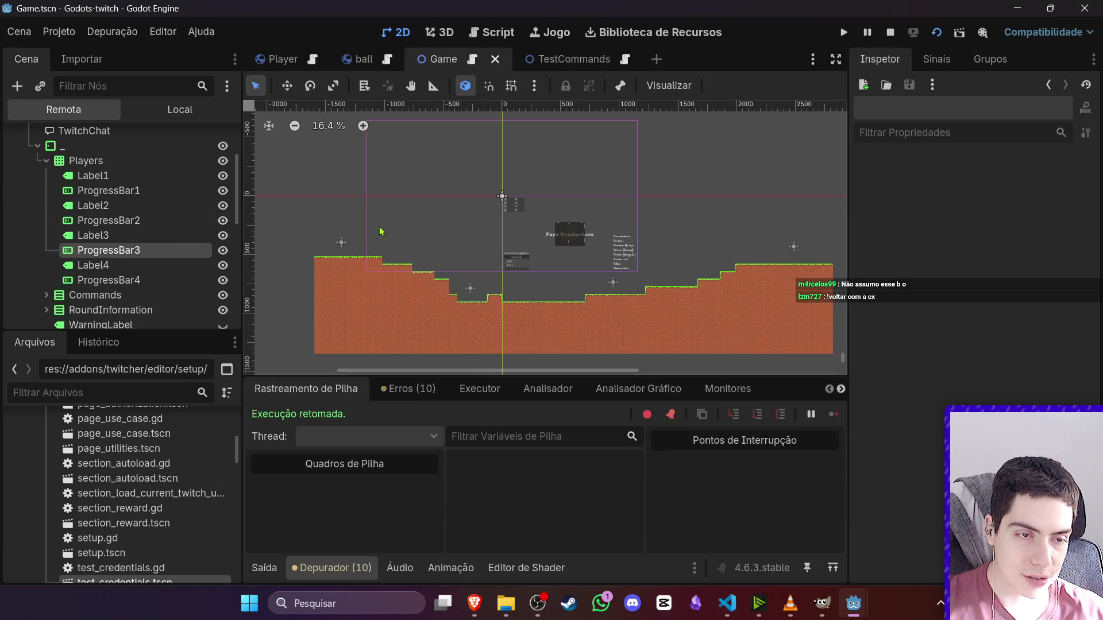
- Inspect RoundInformation's Shoot checkbox and TurnManager's turn index, then pause and view the game window
left_click(46, 160)
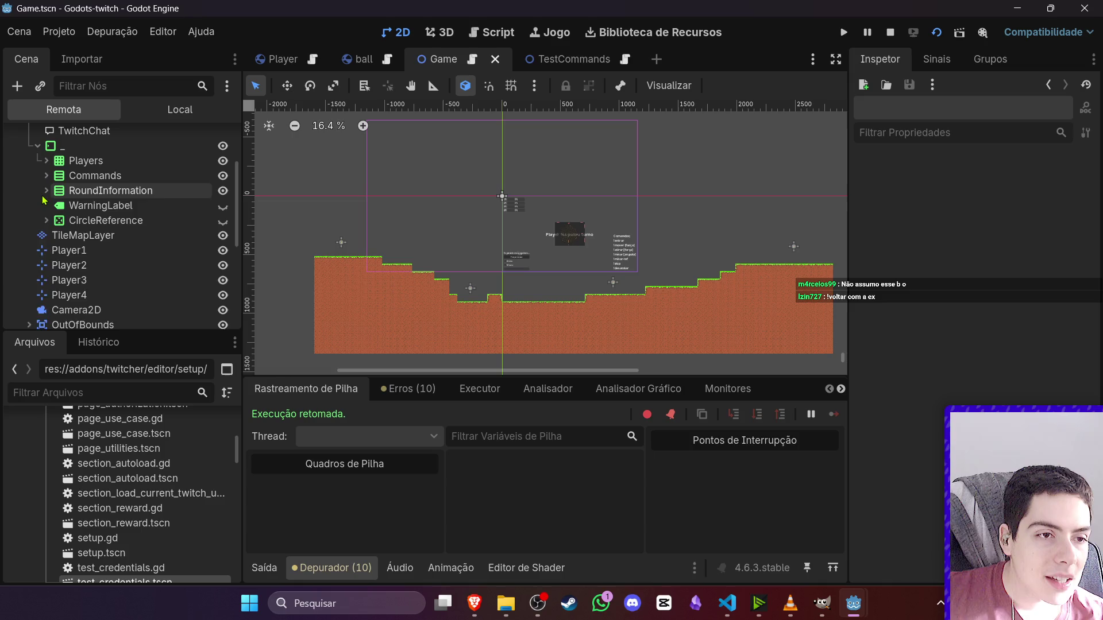
left_click(45, 191)
left_click(91, 236)
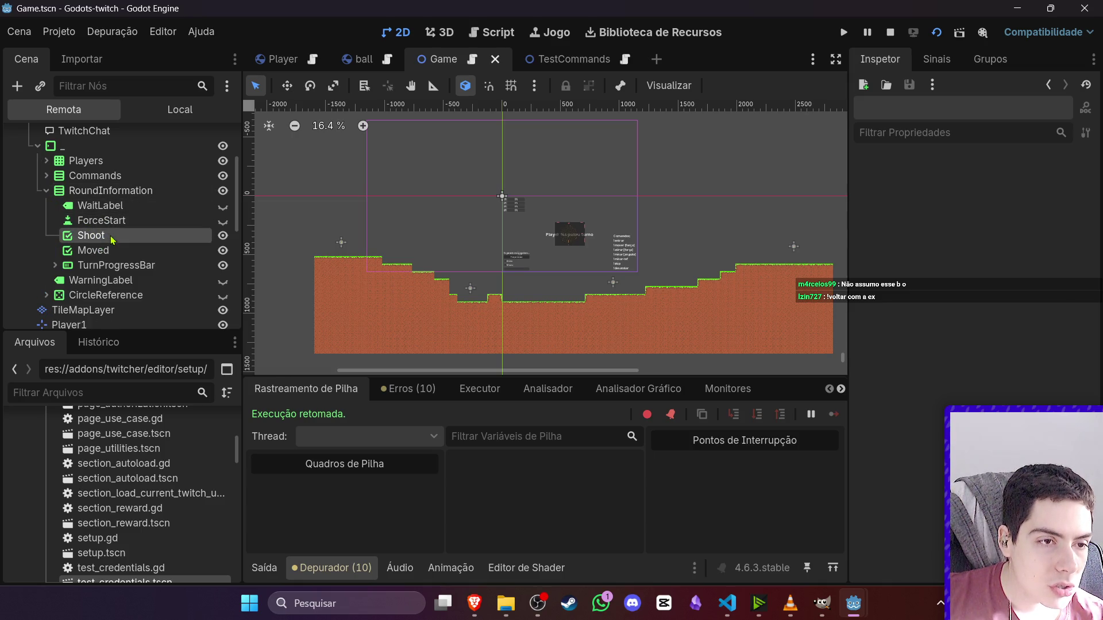
scroll(971, 345, "down", 5)
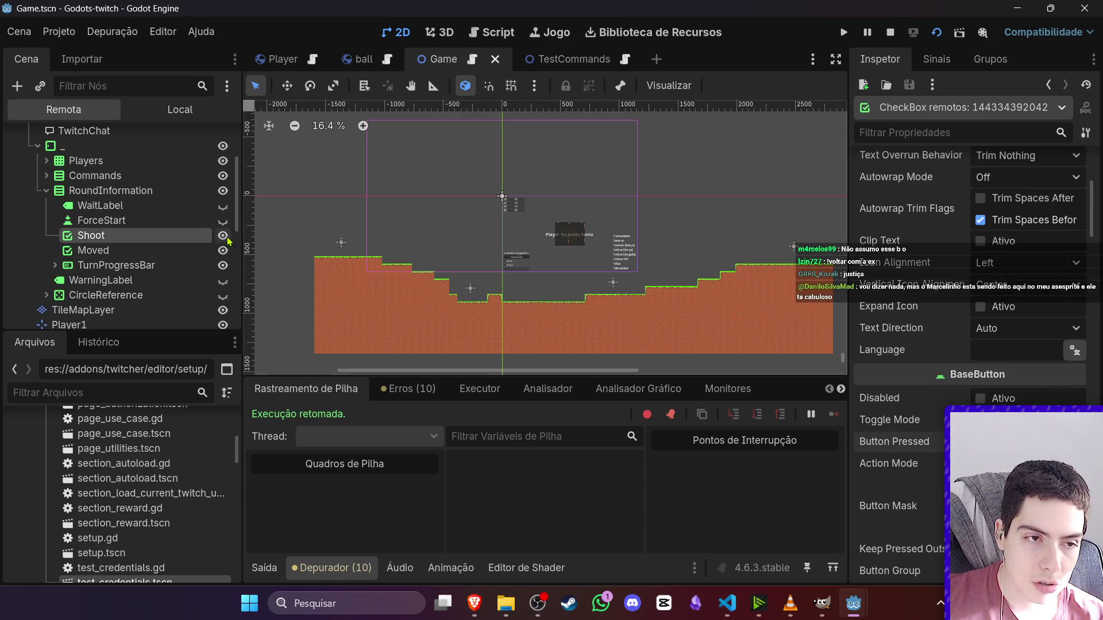
scroll(115, 230, "up", 3)
left_click(105, 171)
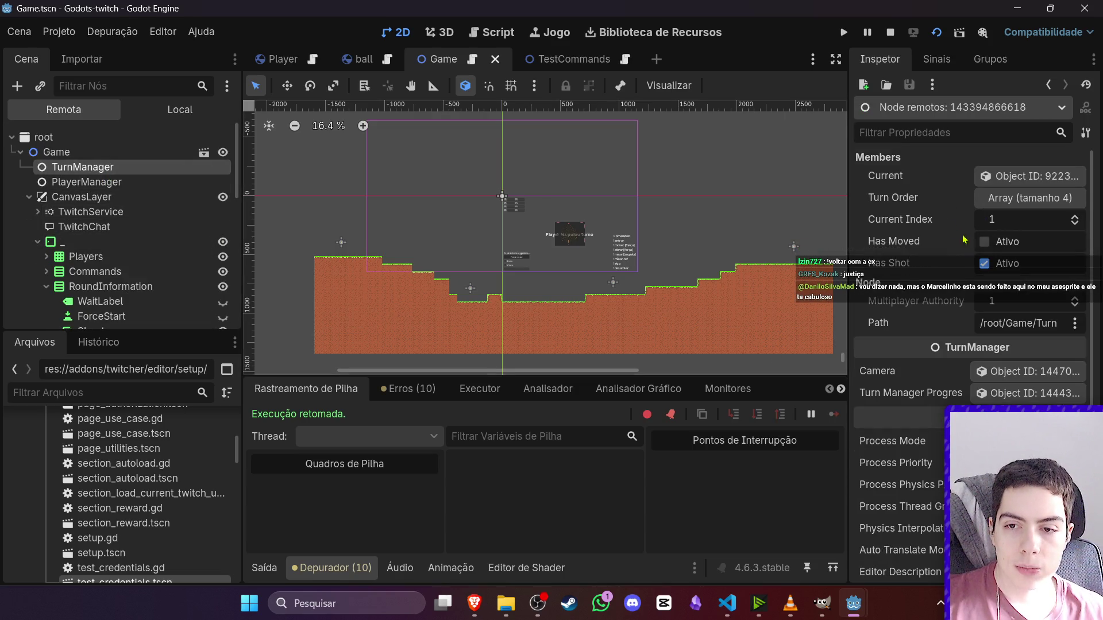
left_click(867, 32)
left_click(866, 605)
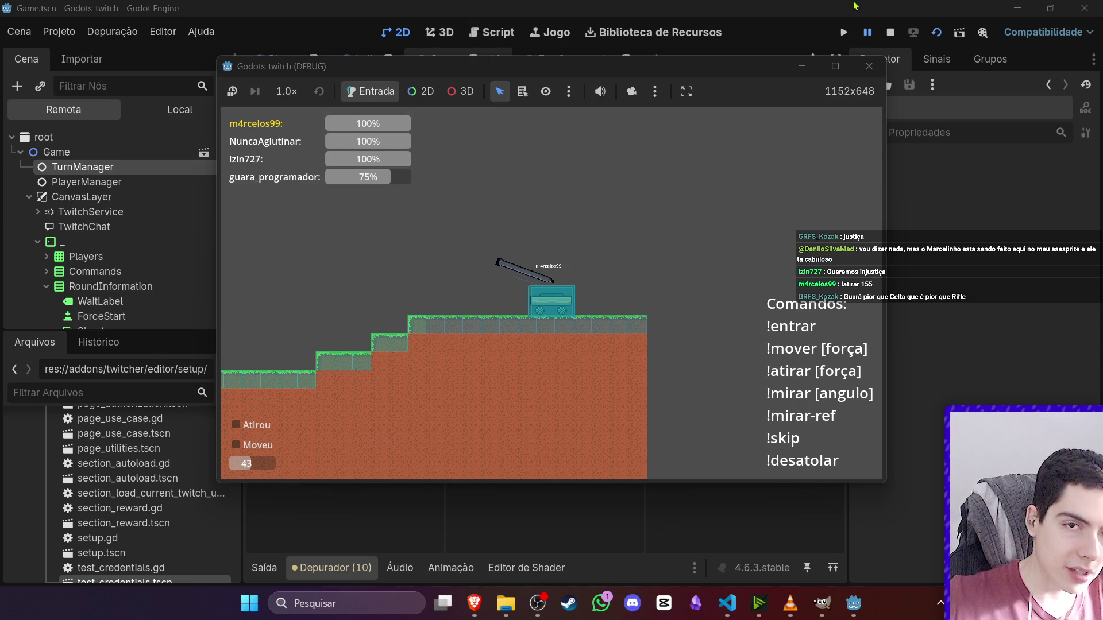
left_click(787, 6)
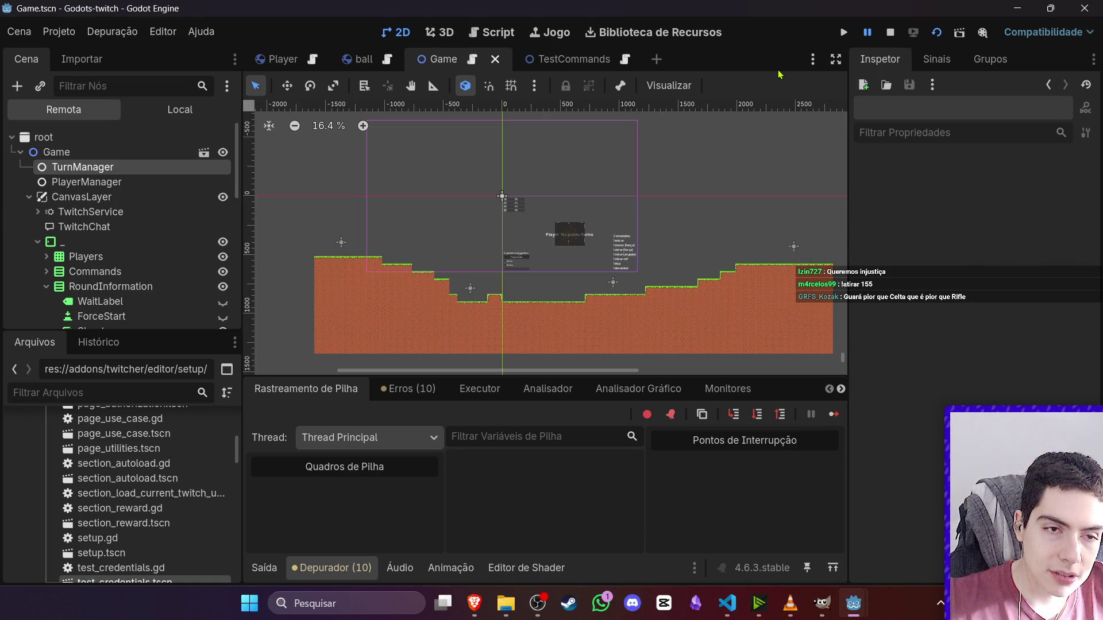
mouse_move(854, 603)
left_click(871, 544)
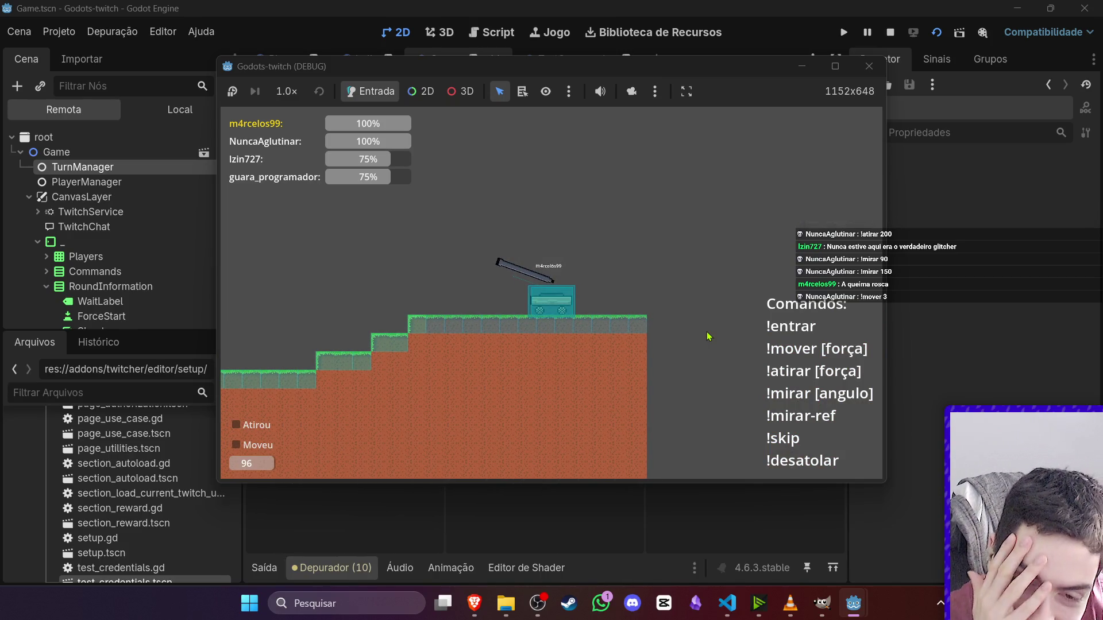
left_click(864, 35)
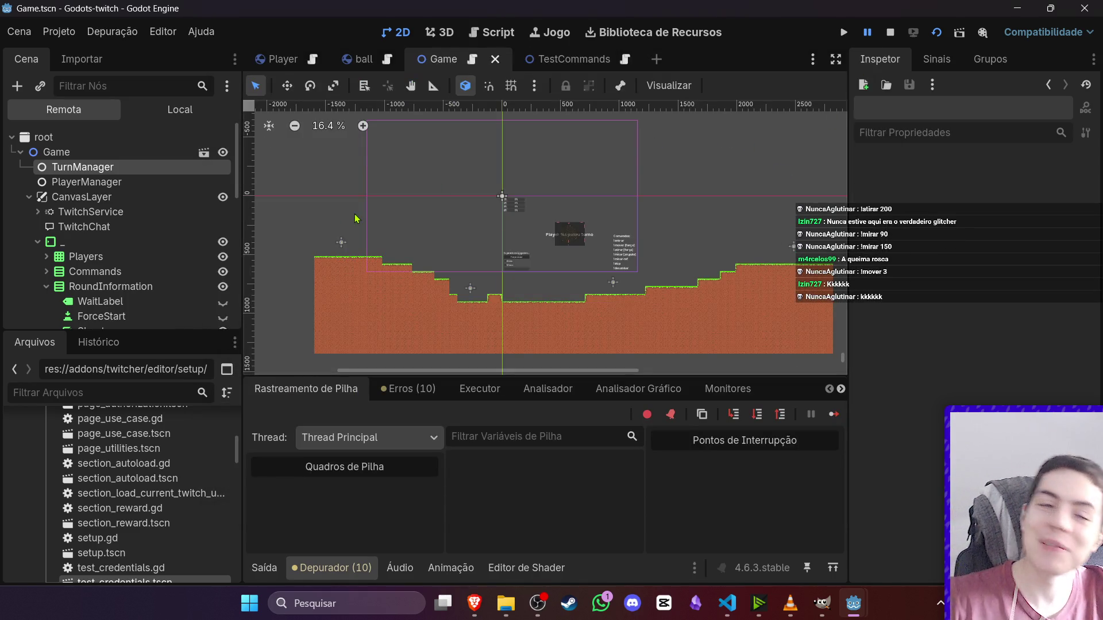
- Inspect ProgressBar1, then open several entries of TurnManager's Turn Order array in the Remote tree
scroll(57, 228, "down", 2)
left_click(47, 211)
left_click(103, 238)
scroll(92, 230, "down", 4)
scroll(92, 224, "up", 6)
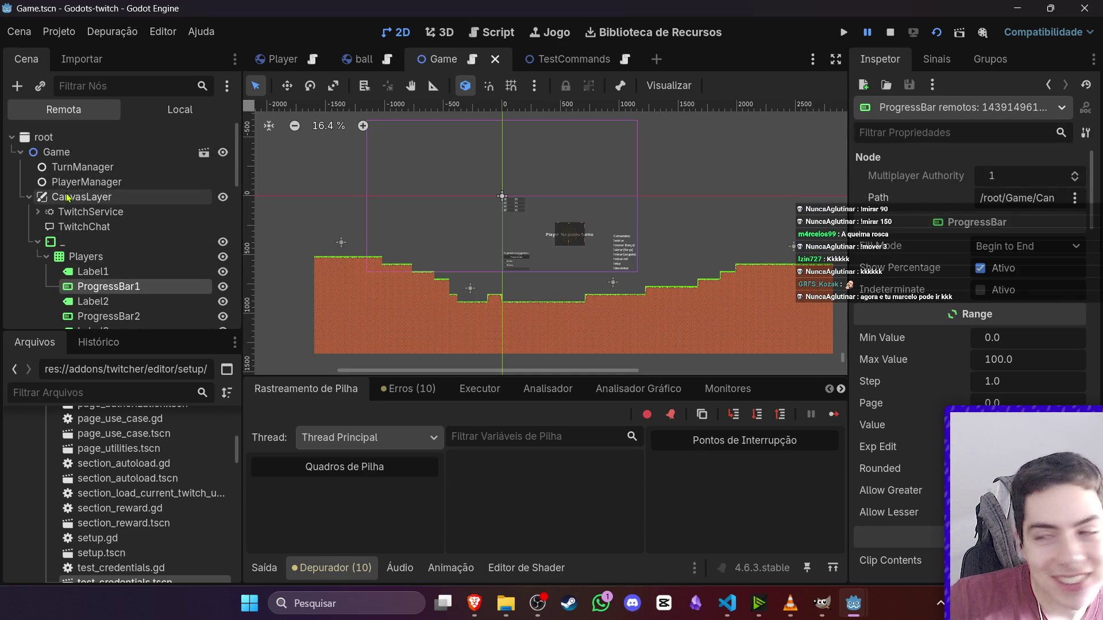
left_click(199, 167)
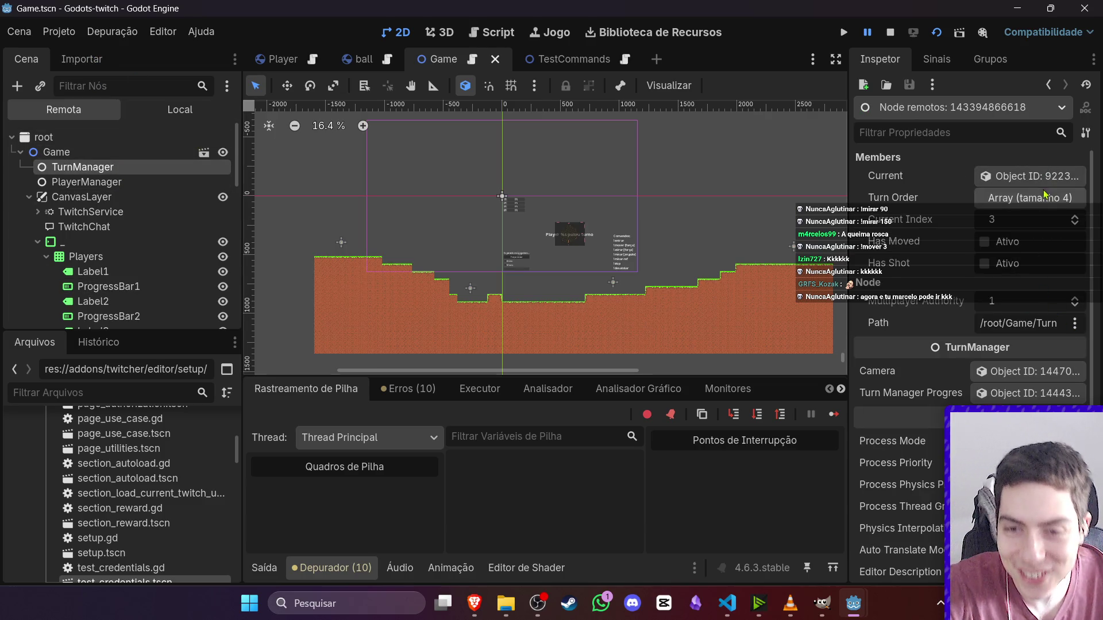
left_click(1039, 198)
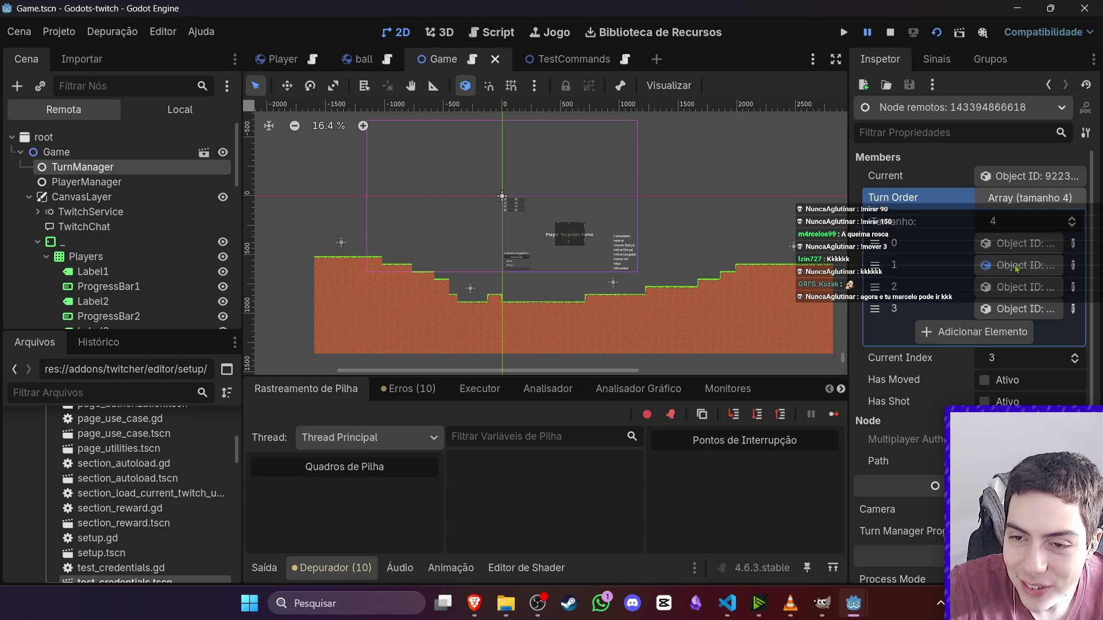
left_click(1012, 268)
left_click(196, 172)
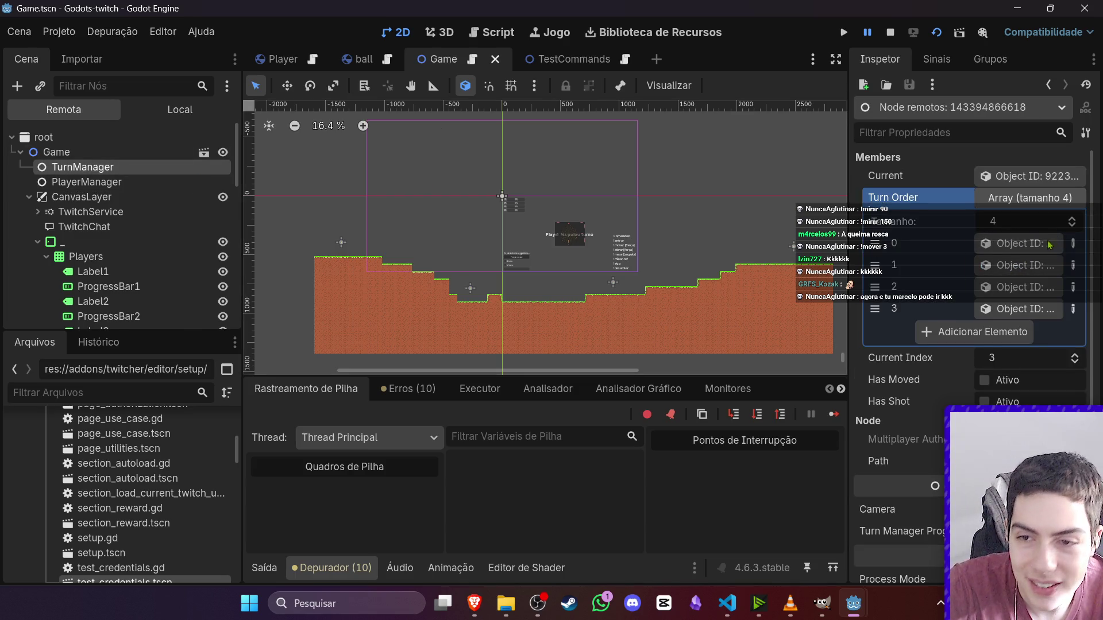
left_click(982, 242)
left_click(87, 167)
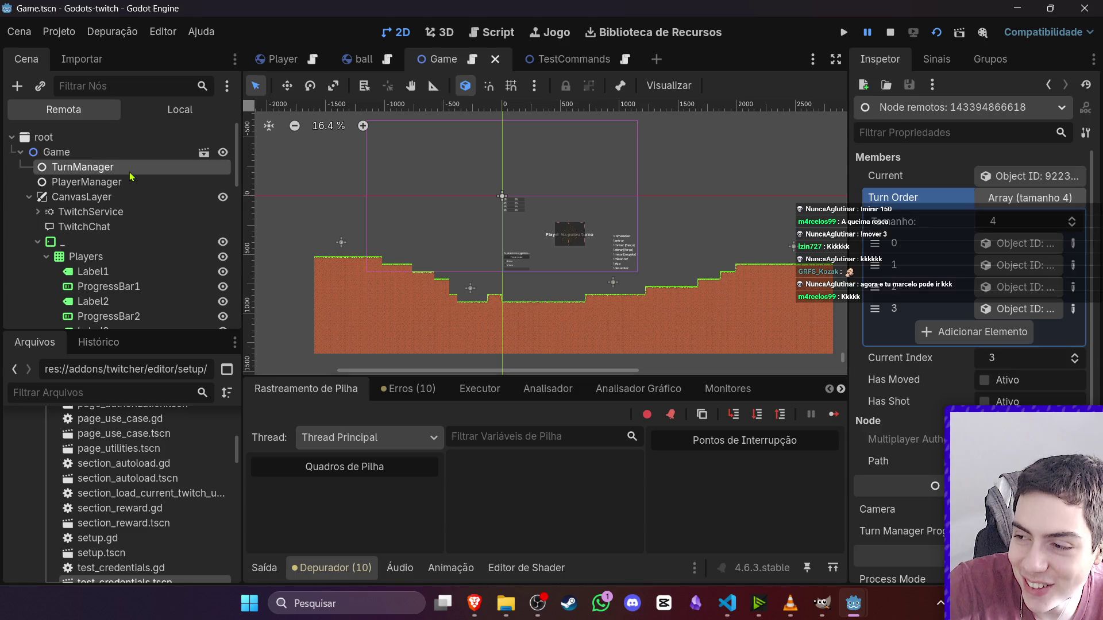
left_click(1027, 285)
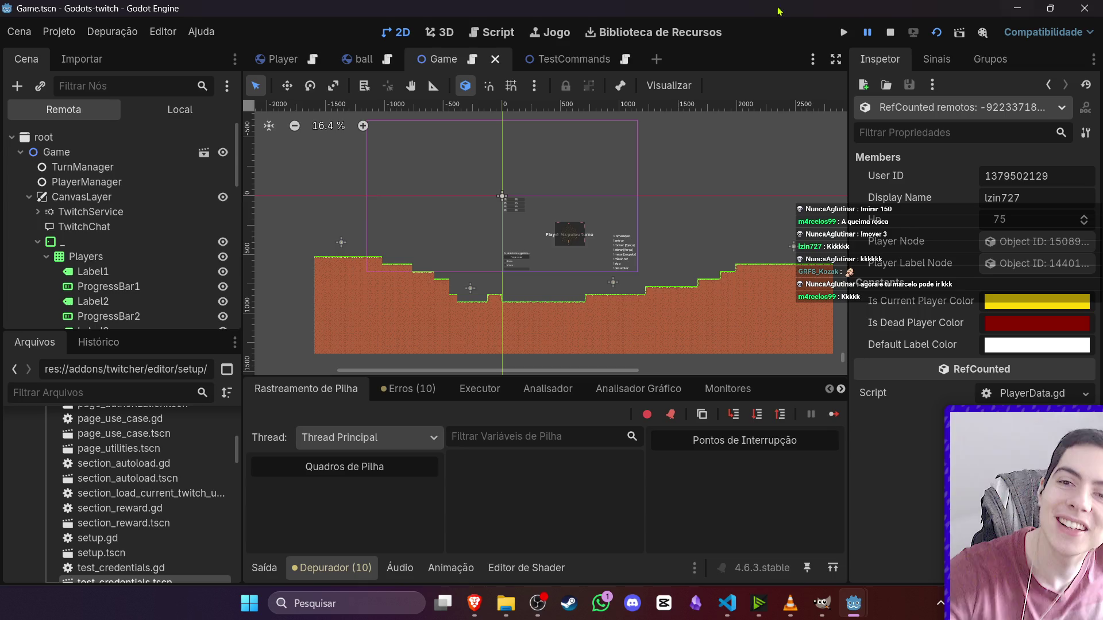
- Stop the game, select the TurnManager node and switch to VS Code
left_click(890, 41)
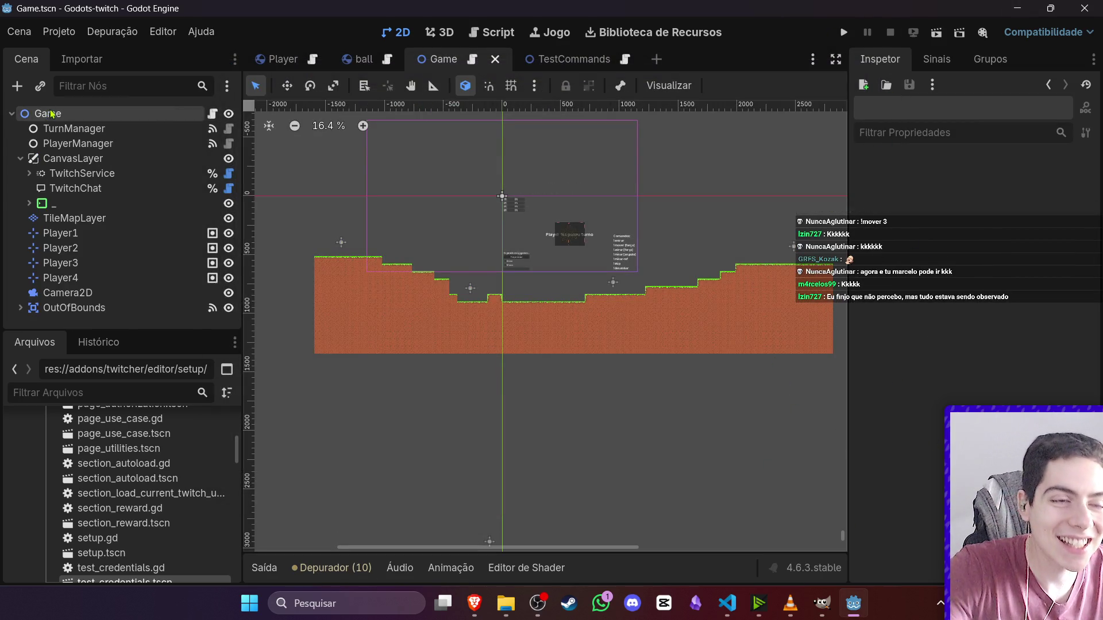
left_click(74, 129)
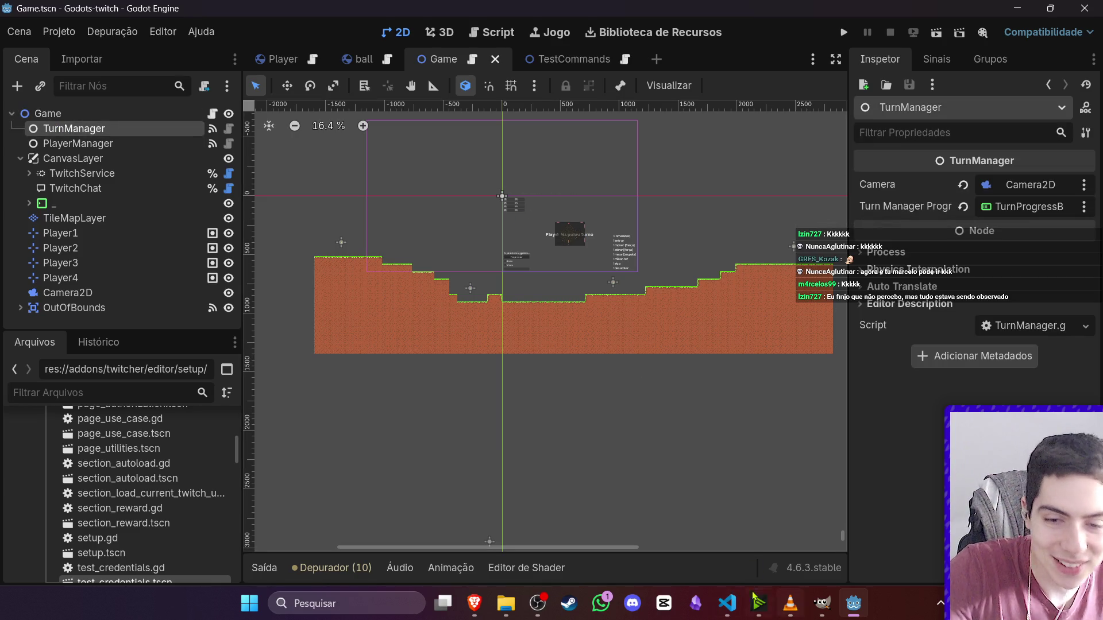
left_click(728, 603)
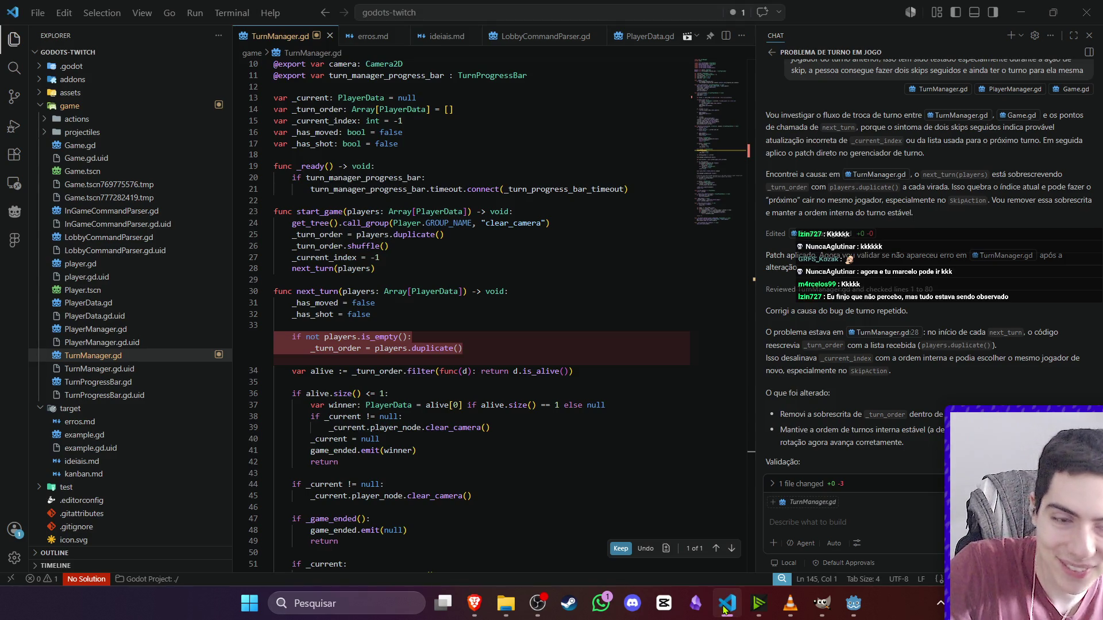
- Switch from Visual Studio Code back to the Godot editor
left_click(540, 604)
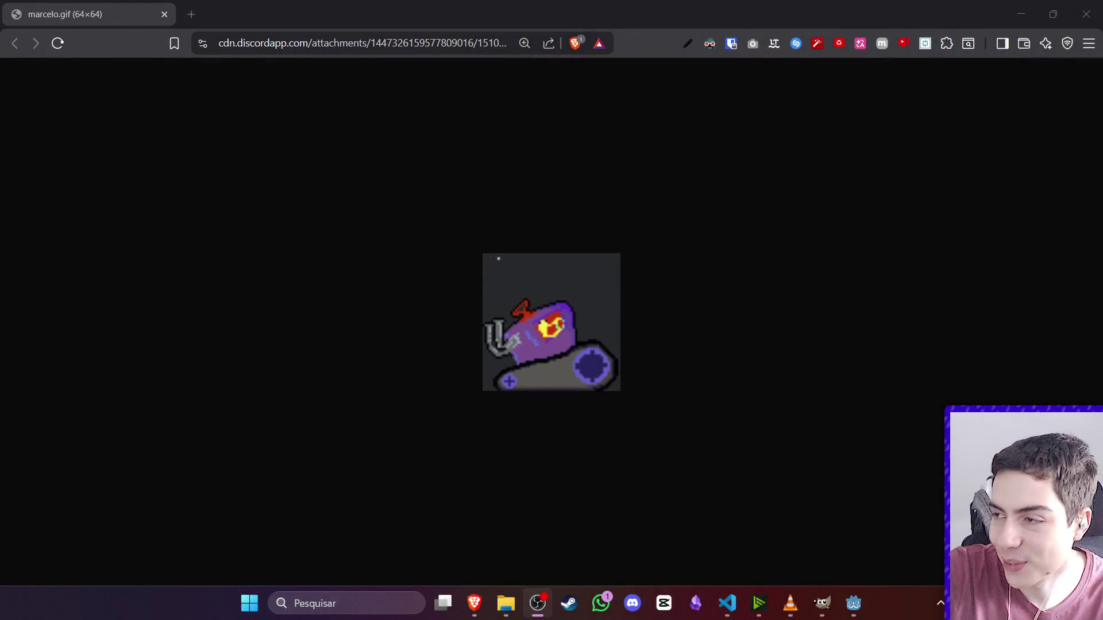
- Bring Brave forward to show the animated marcelo.gif purple pixel-art tank from Discord
key("alt+Tab")
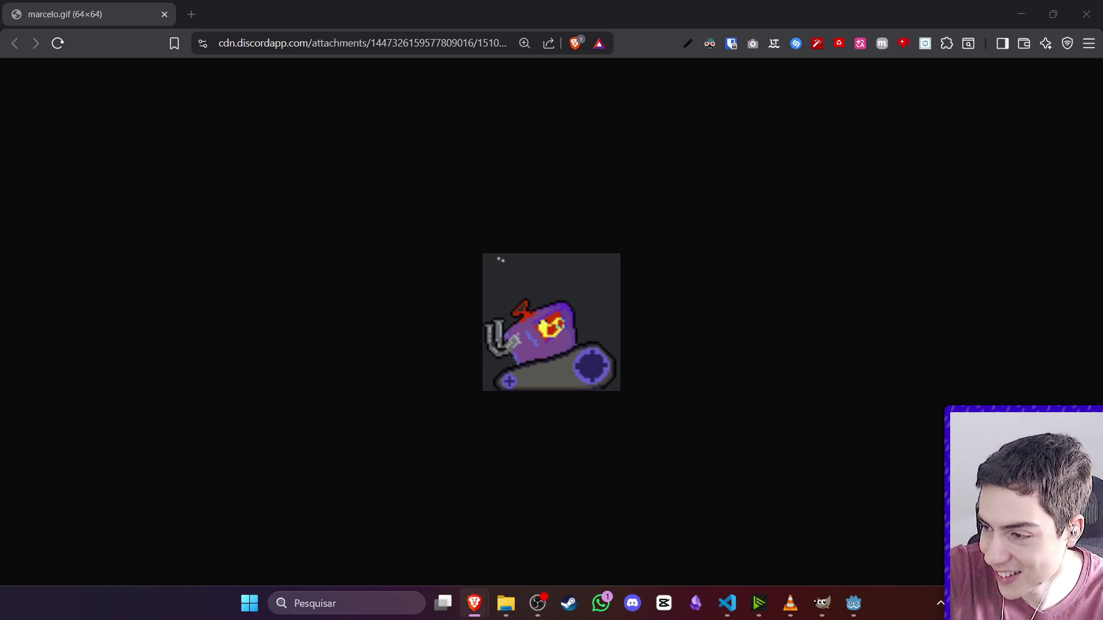